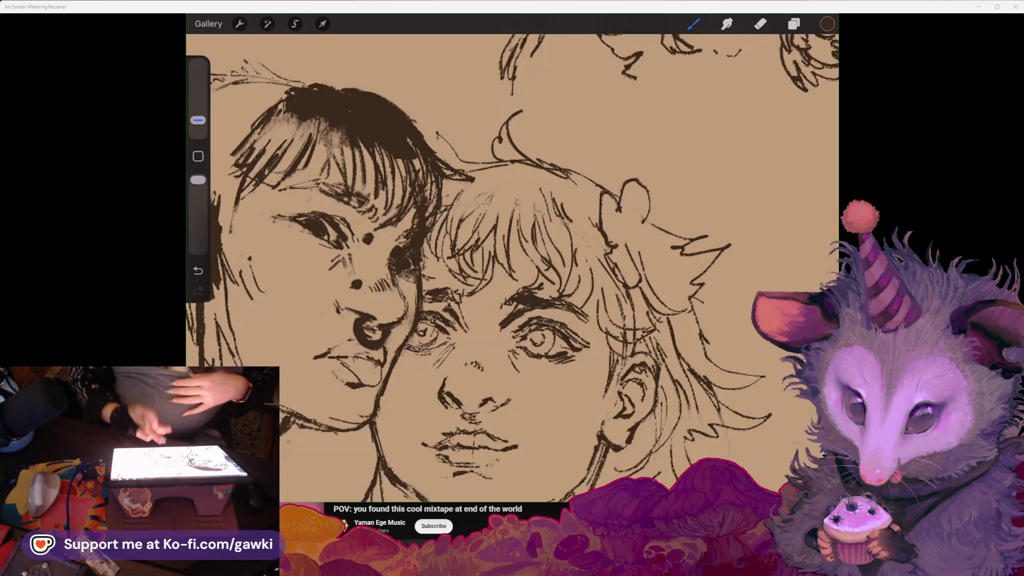
Zoom in on the sketch to keep inking dark strands into the left figure's hair.
scroll(512, 267, up, 2)
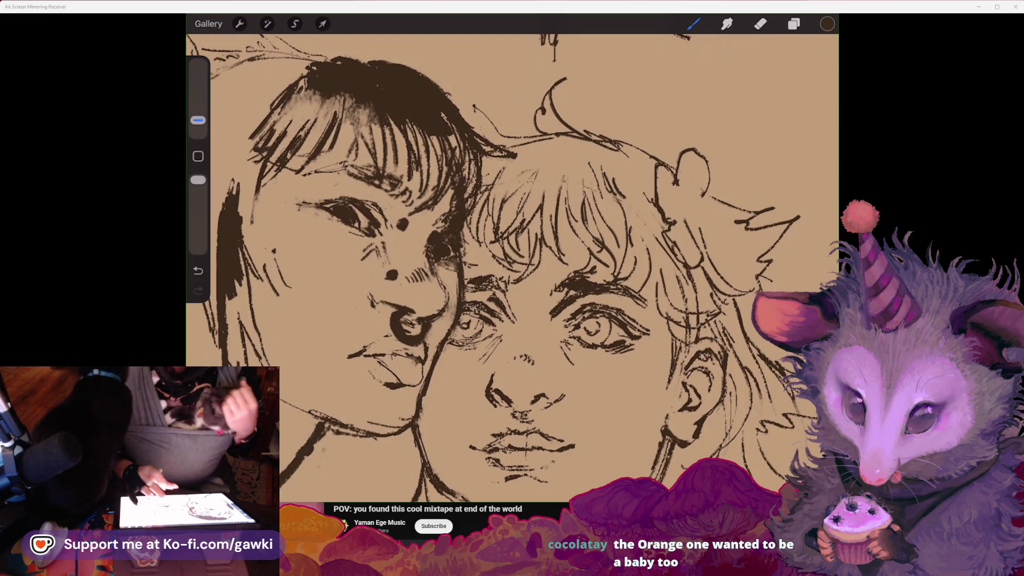
Draw a small flower above the right figure's ear, undoing a stray stroke.
scroll(512, 267, up, 3)
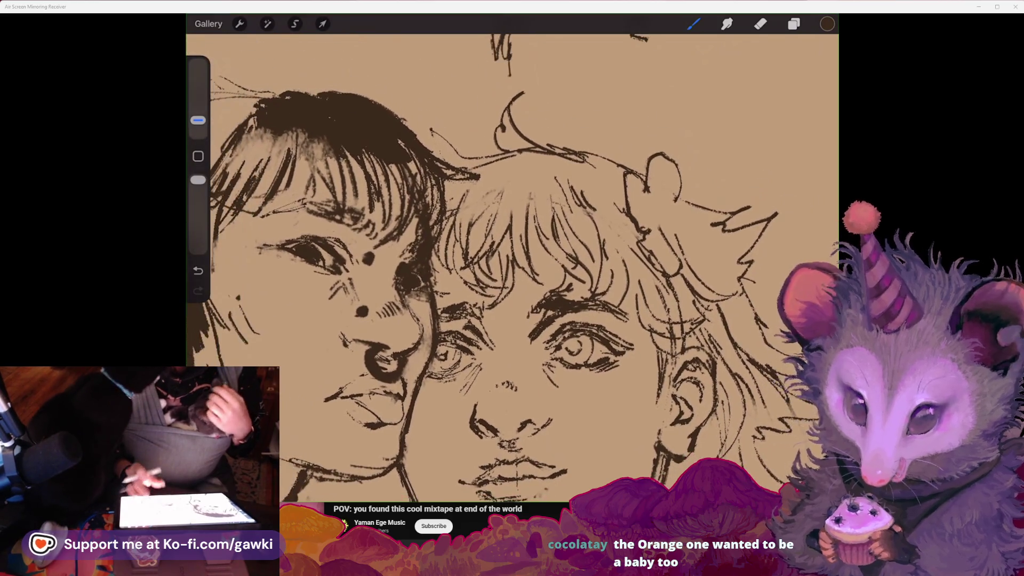
scroll(512, 267, up, 3)
scroll(491, 299, up, 2)
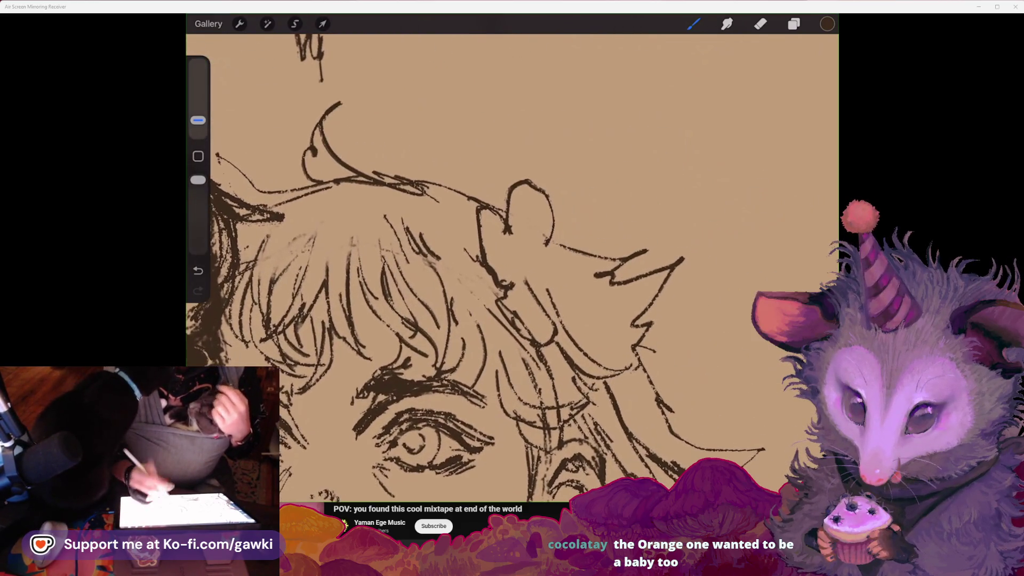
drag(552, 285, 555, 333)
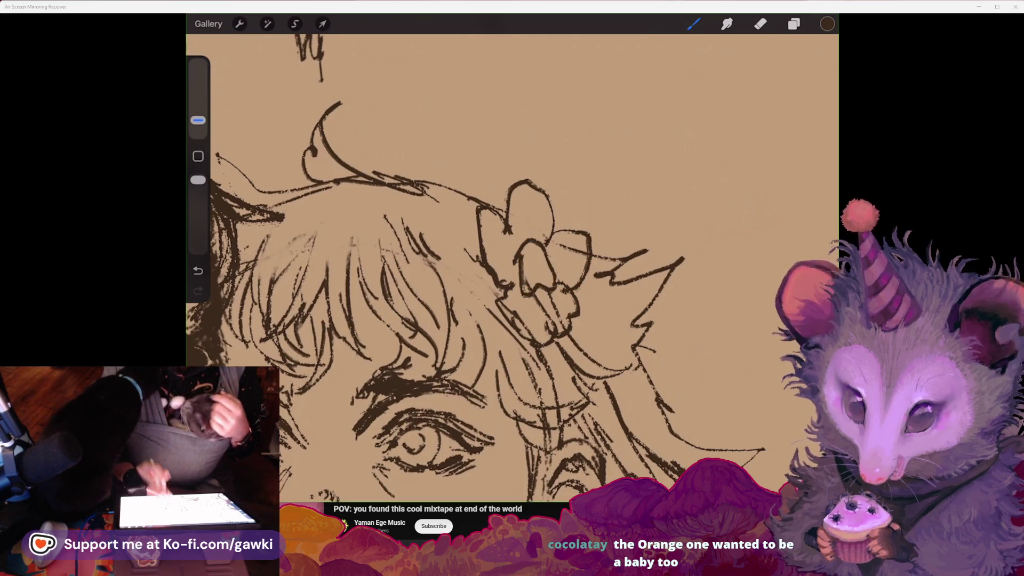
key(ctrl+z)
scroll(480, 299, down, 2)
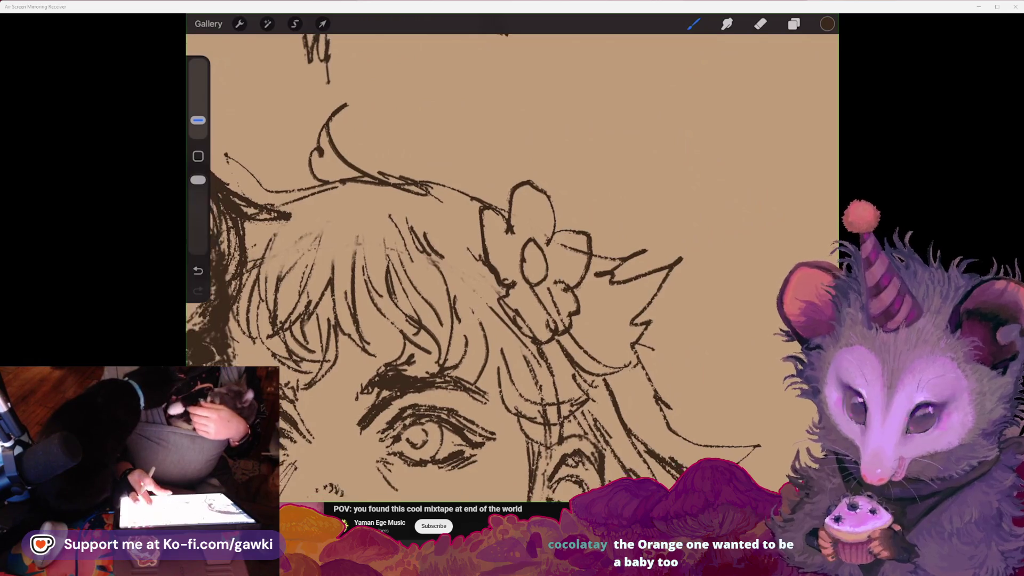
scroll(512, 266, down, 3)
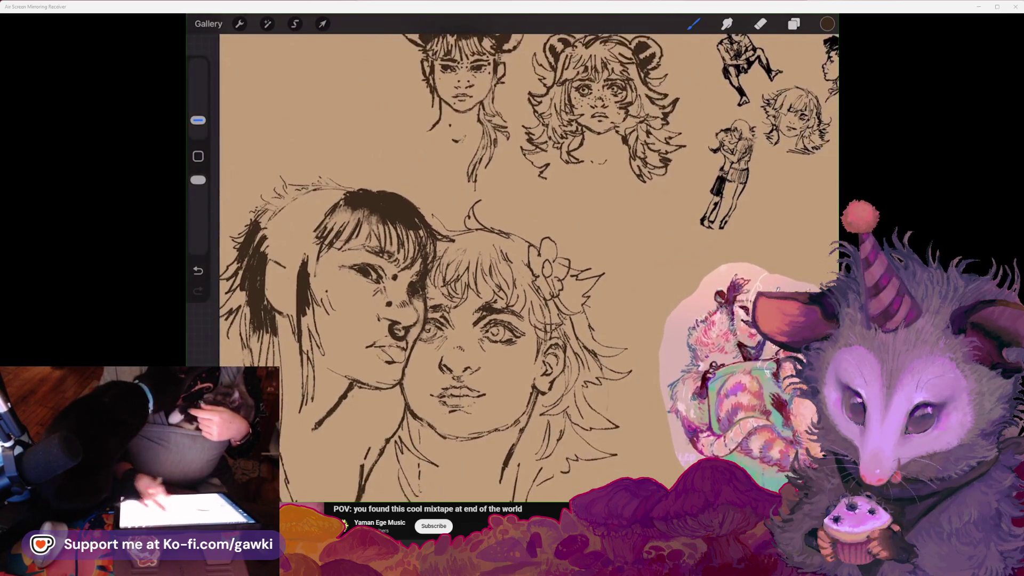
Reposition the canvas and undo the last two ink strokes on the faces.
scroll(512, 267, down, 3)
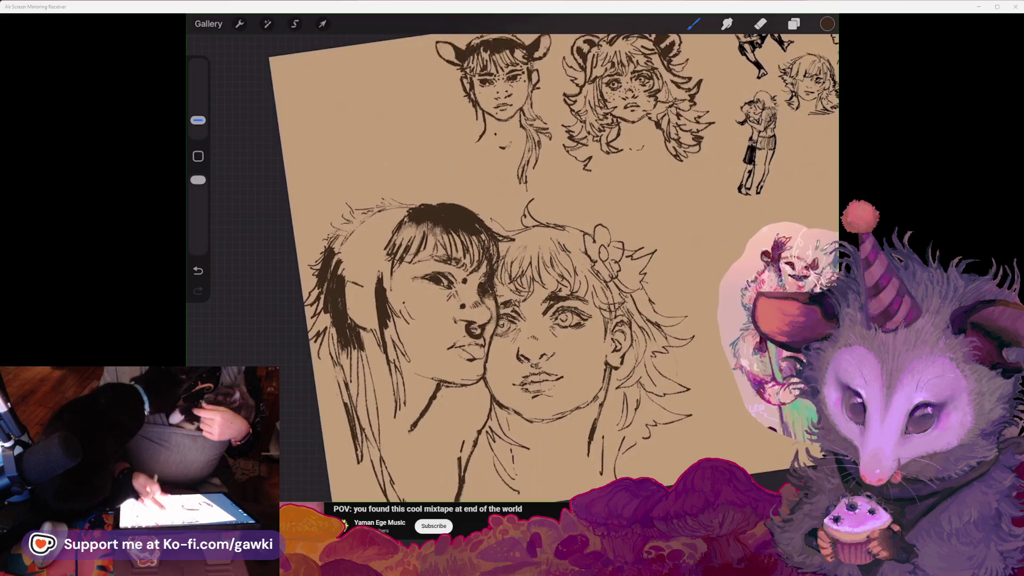
scroll(512, 267, down, 2)
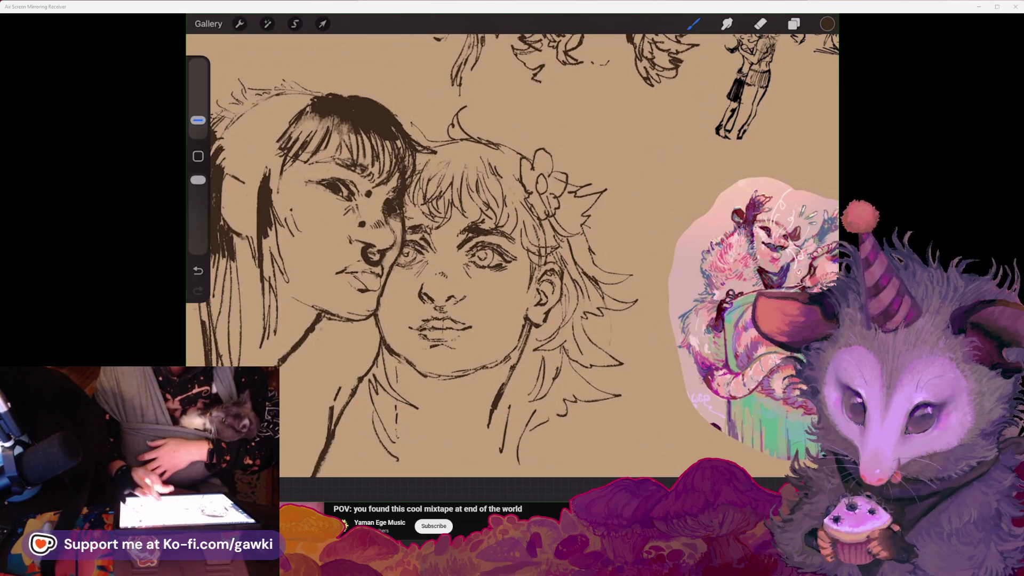
scroll(512, 256, left, 5)
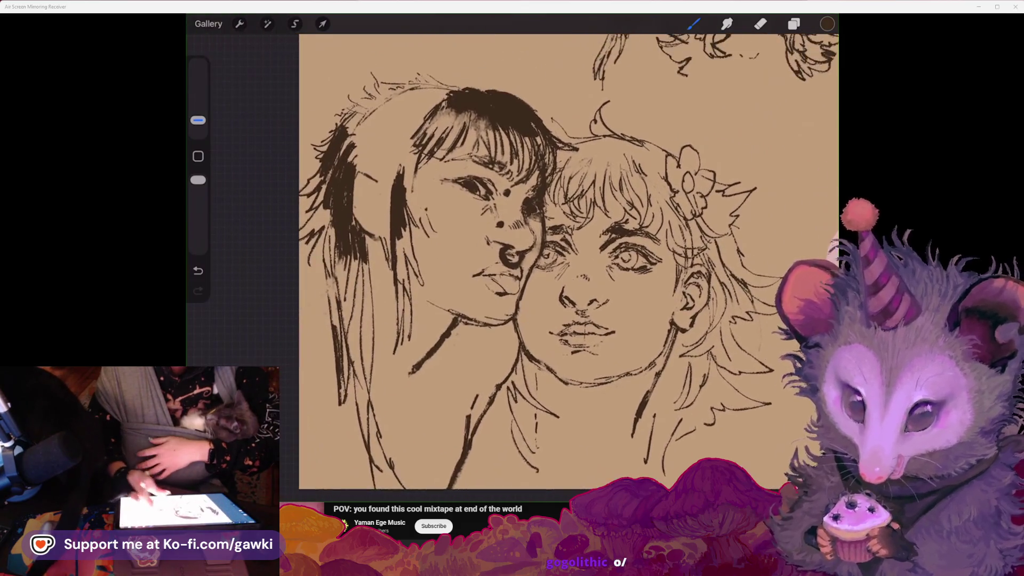
scroll(565, 261, left, 3)
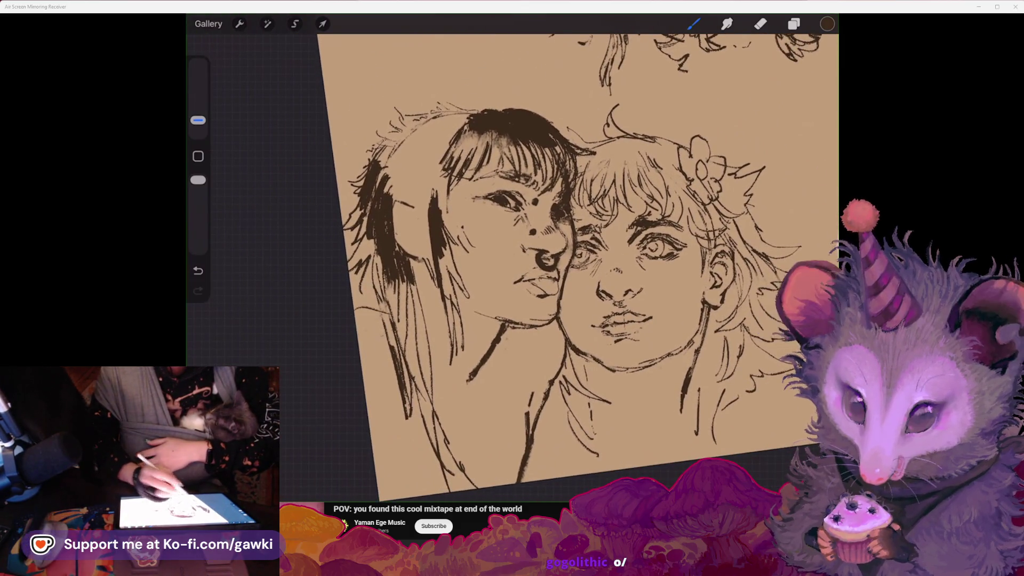
key(ctrl+z)
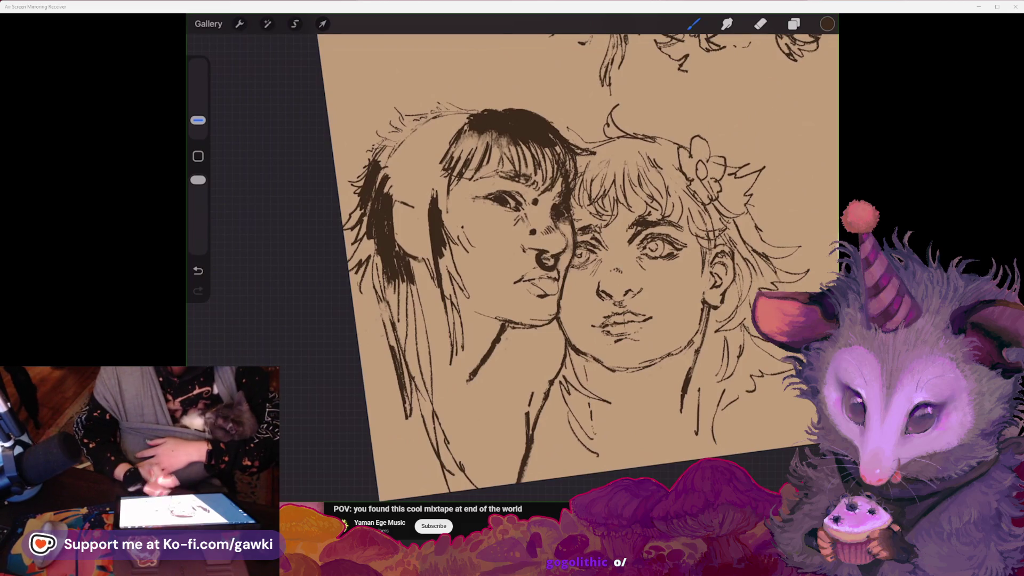
key(ctrl+z)
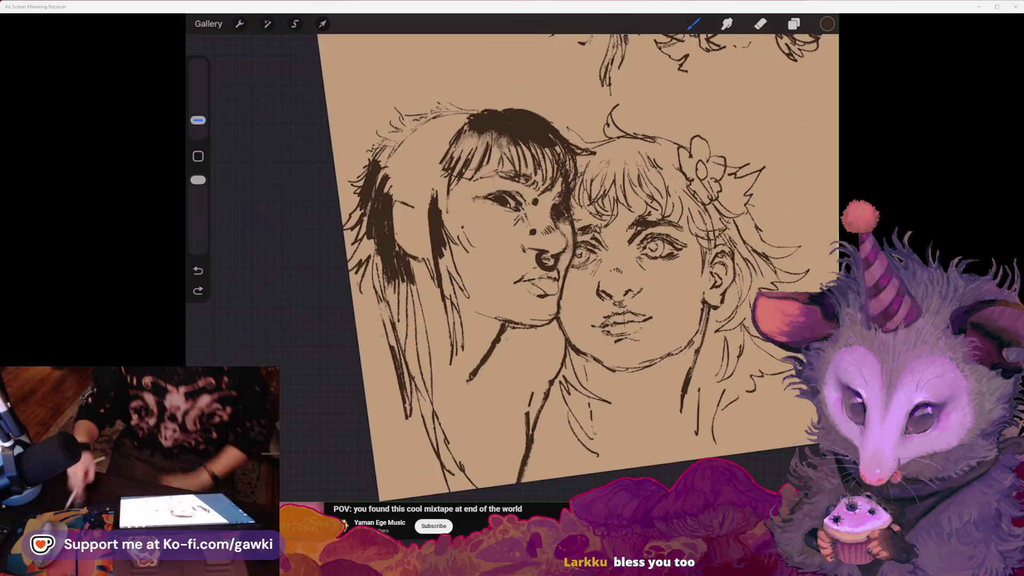
Undo a stroke, add a small mark to the sketch, and reframe both faces.
scroll(565, 266, down, 3)
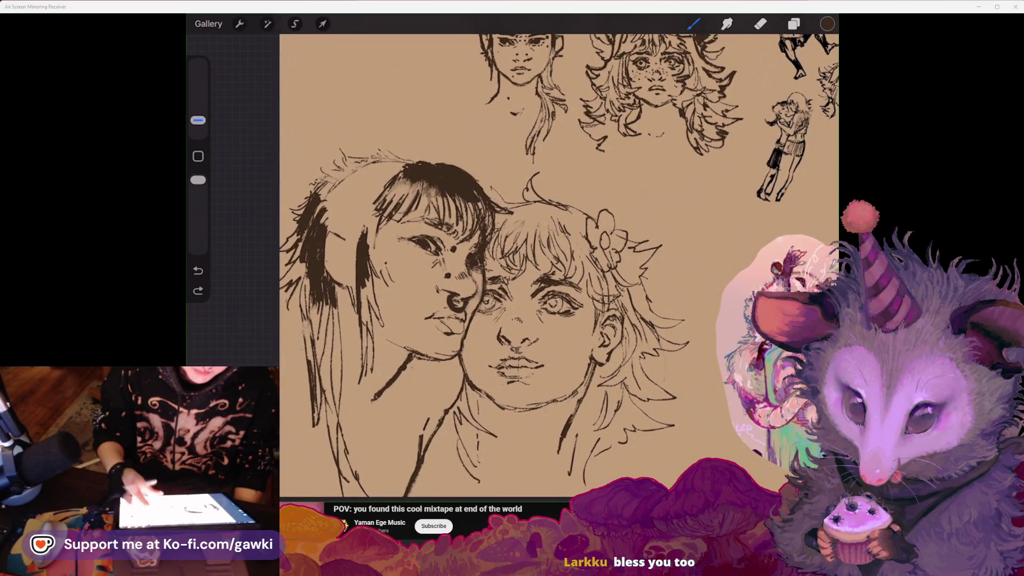
scroll(559, 267, up, 2)
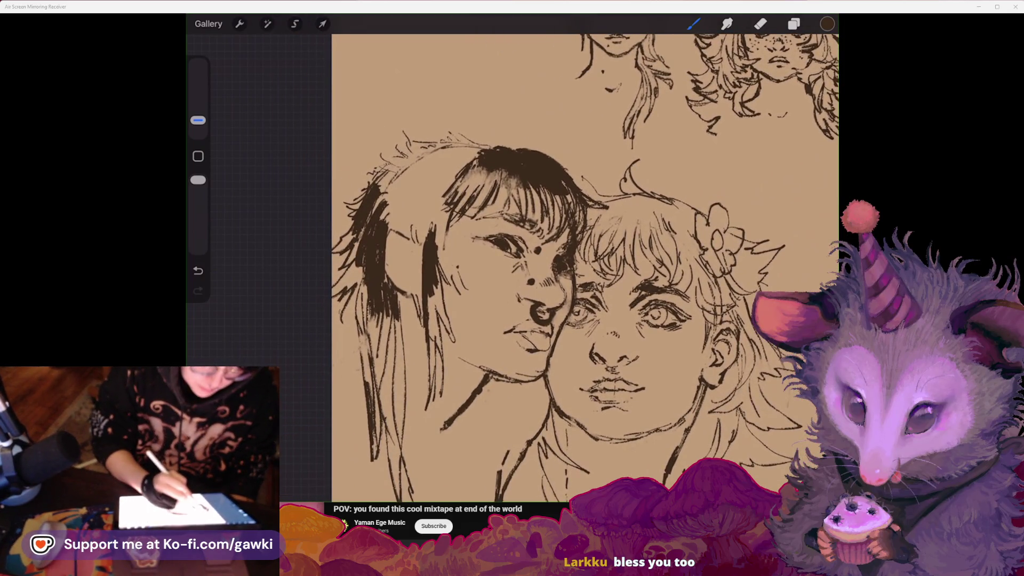
key(ctrl+z)
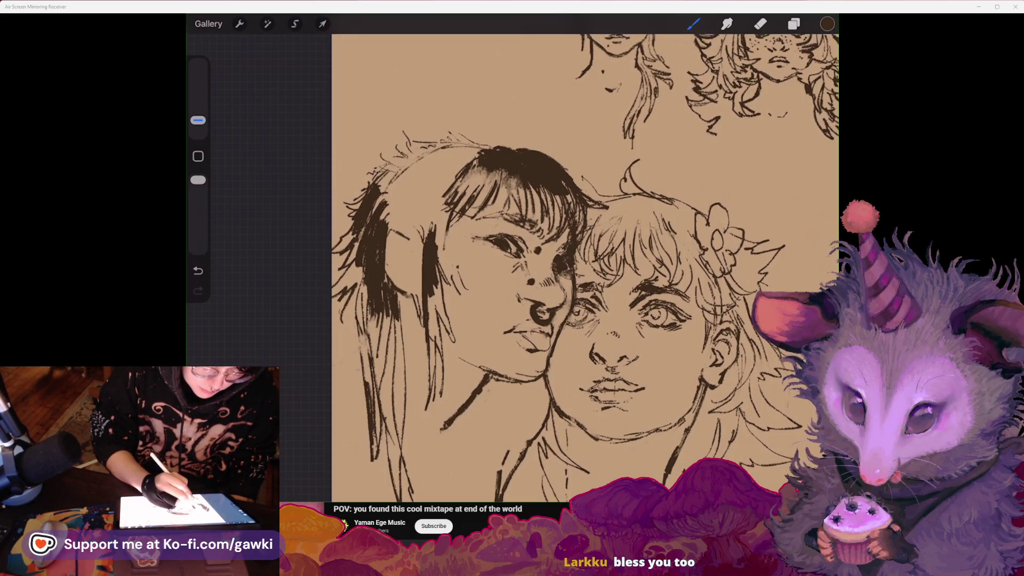
drag(399, 225, 412, 230)
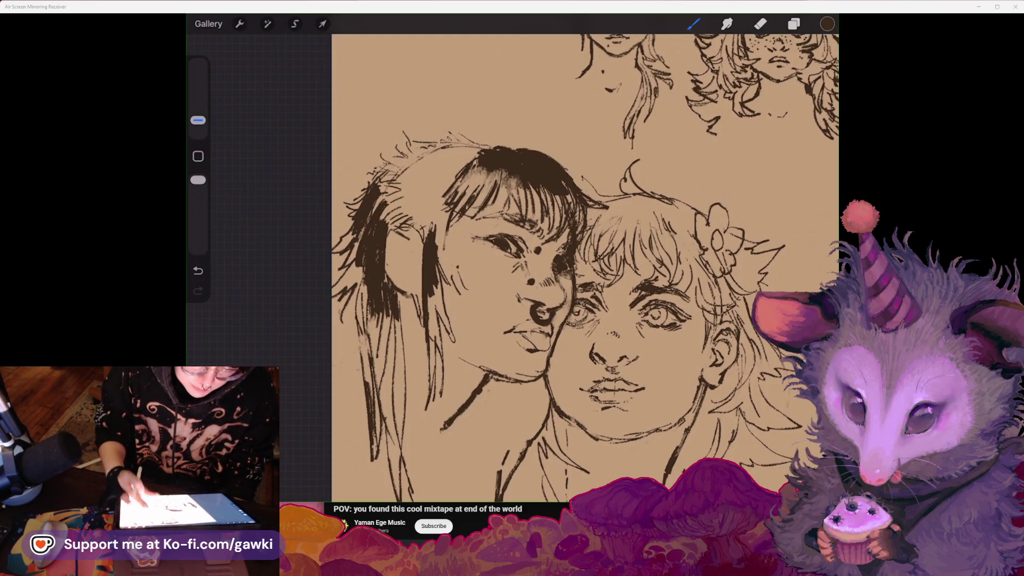
drag(533, 267, 566, 298)
Lower the brush opacity and brush translucent grey tone over the left figure's hair.
drag(198, 179, 198, 224)
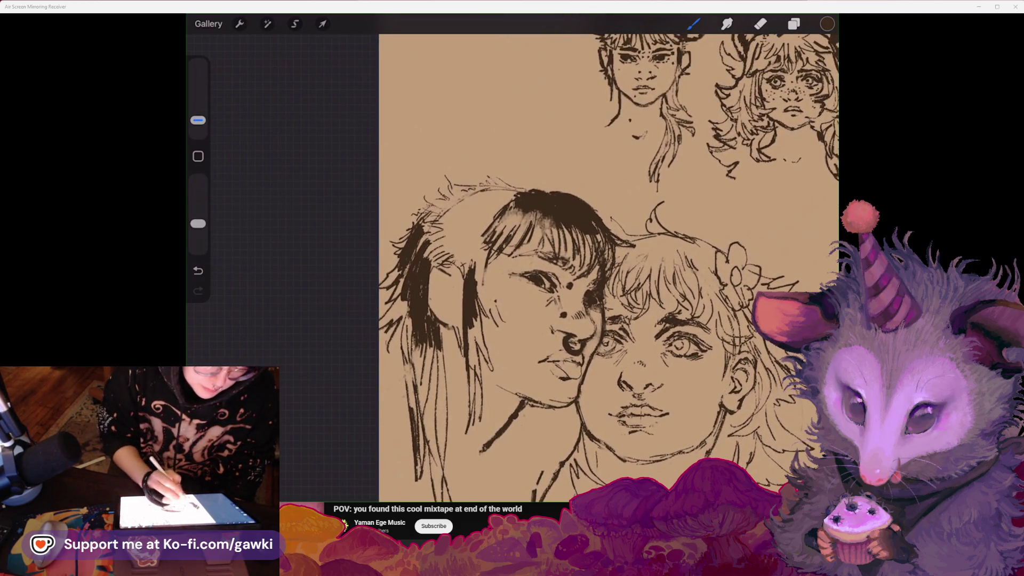
drag(427, 213, 469, 194)
drag(534, 267, 535, 277)
drag(198, 120, 198, 109)
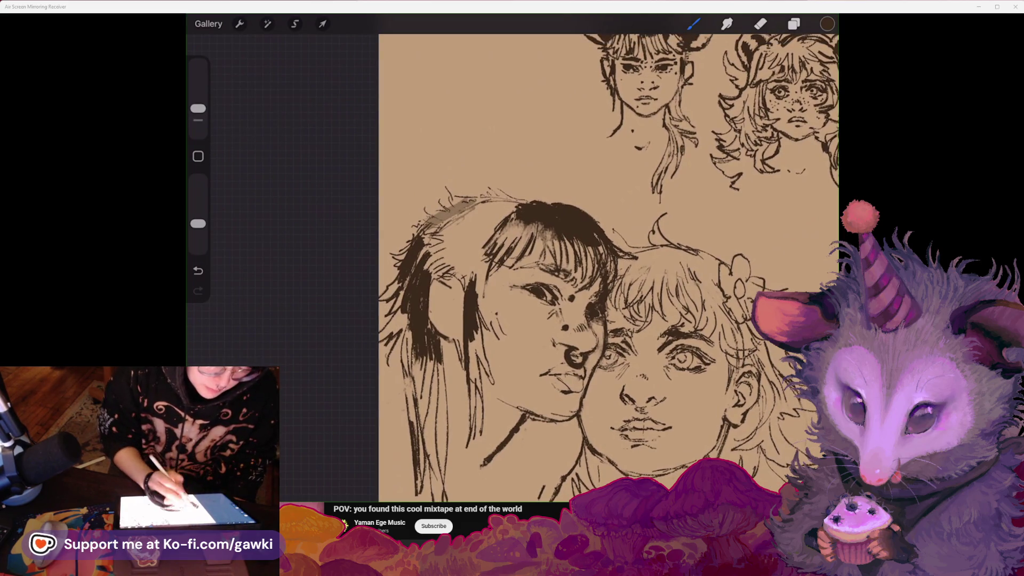
mouse_move(421, 235)
mouse_down()
mouse_move(469, 203)
mouse_move(502, 224)
mouse_move(469, 251)
mouse_move(480, 267)
mouse_move(469, 280)
mouse_up()
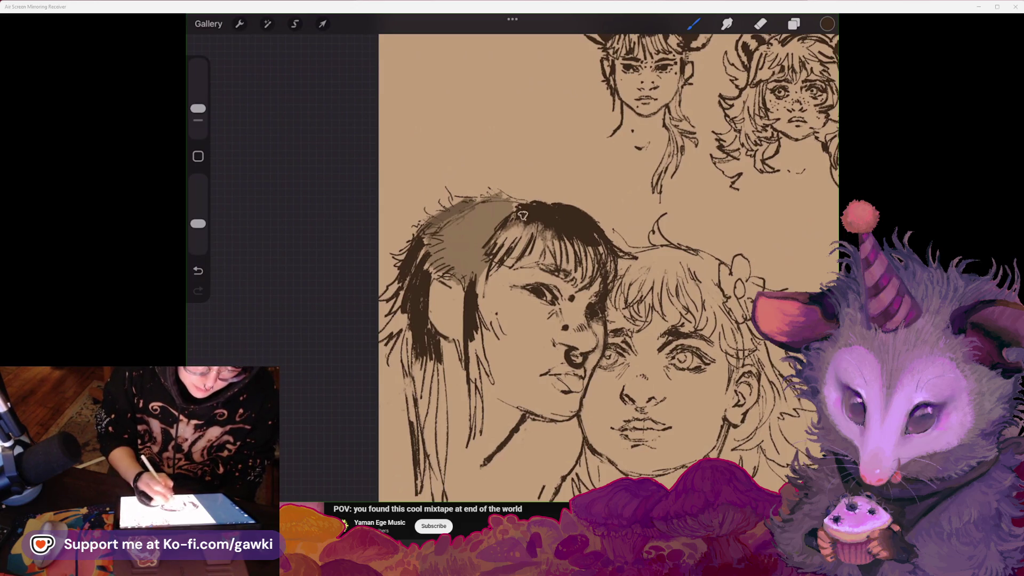
Add dark ink strands and darken the outer edge of the left figure's hair.
mouse_move(507, 216)
mouse_down()
mouse_move(536, 240)
mouse_move(632, 261)
mouse_up()
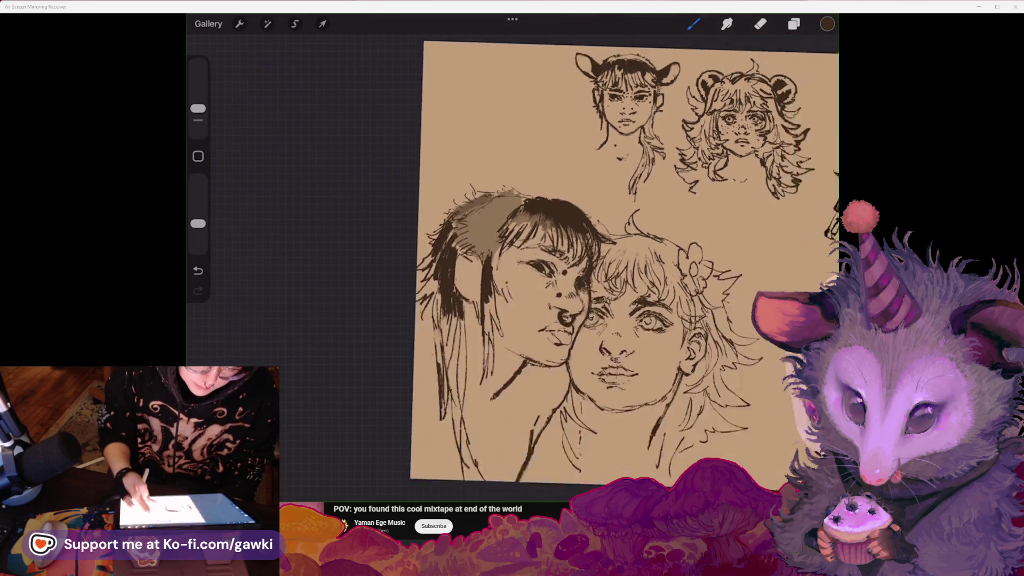
scroll(608, 266, down, 2)
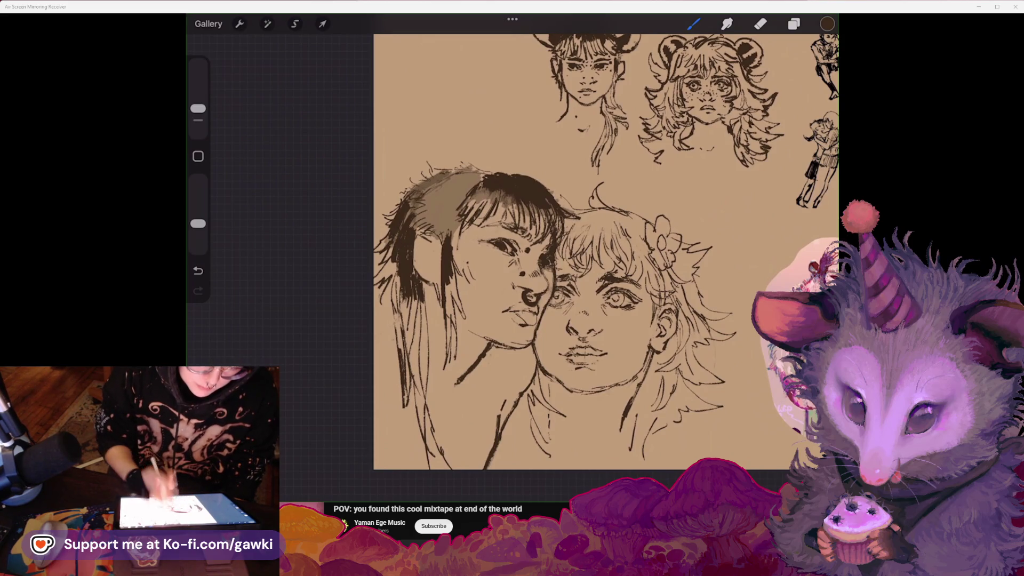
mouse_move(393, 247)
mouse_down()
mouse_move(388, 269)
mouse_move(418, 293)
mouse_move(449, 280)
mouse_up()
scroll(587, 266, right, 3)
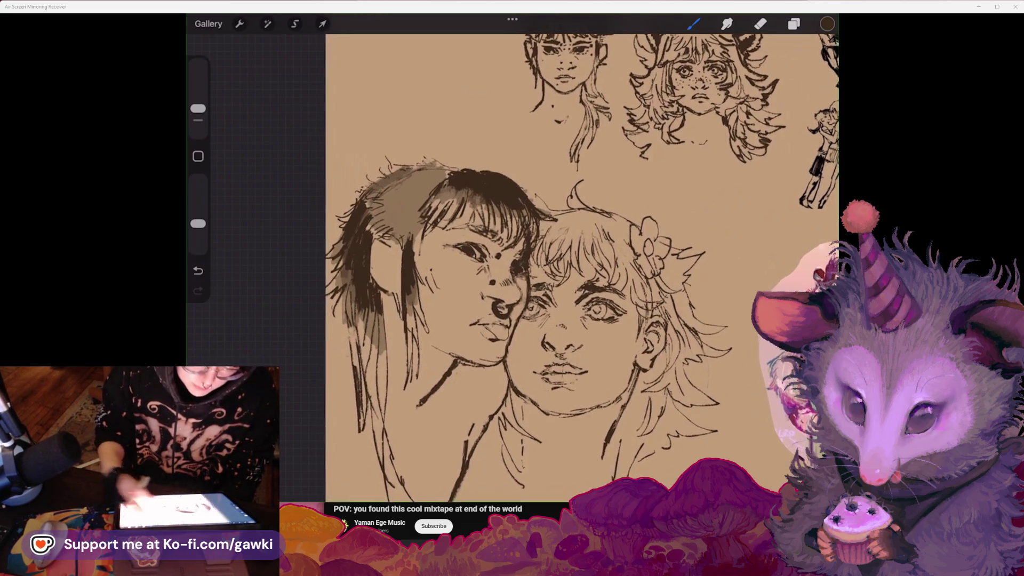
scroll(533, 266, left, 2)
Pick a tan skin colour, test it on the forehead and hair, then undo those strokes.
click(827, 23)
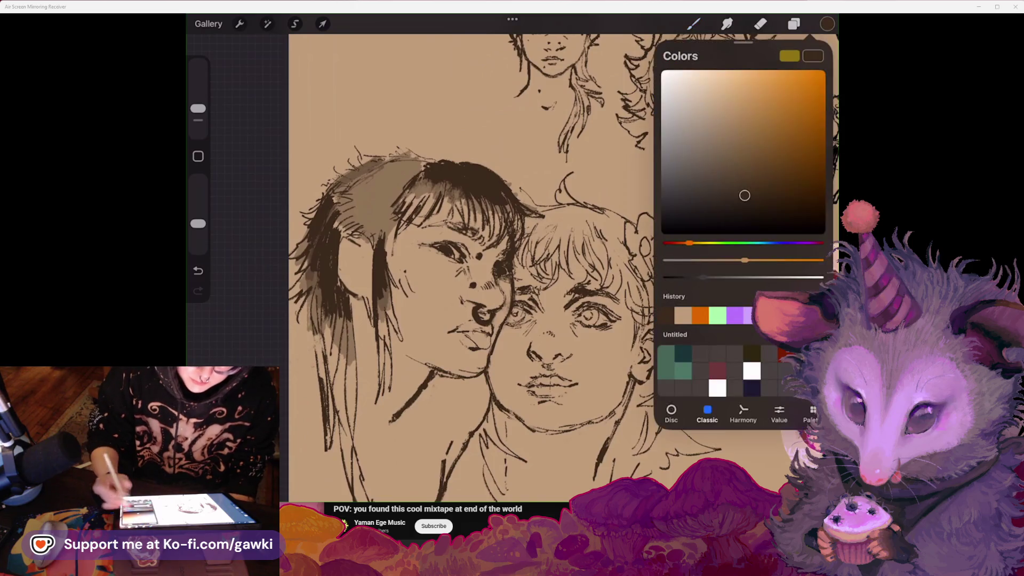
click(827, 24)
drag(562, 216, 571, 222)
mouse_move(368, 240)
mouse_down()
mouse_move(341, 246)
mouse_move(368, 307)
mouse_move(412, 235)
mouse_move(477, 235)
mouse_up()
click(198, 271)
click(198, 270)
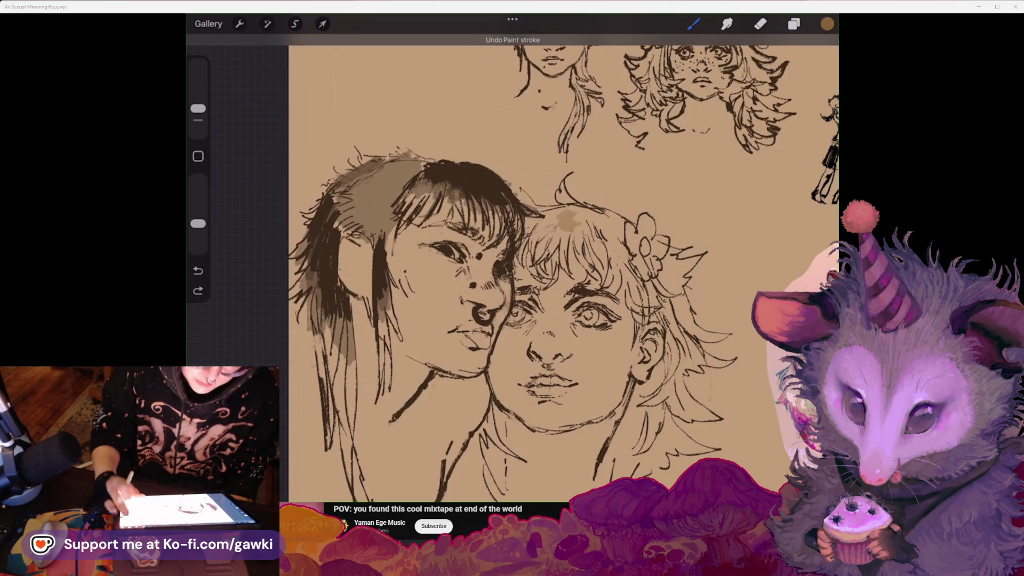
Add a new layer and paint tan skin over the left figure's brow, nose bridge and cheek.
click(794, 23)
click(815, 55)
click(693, 23)
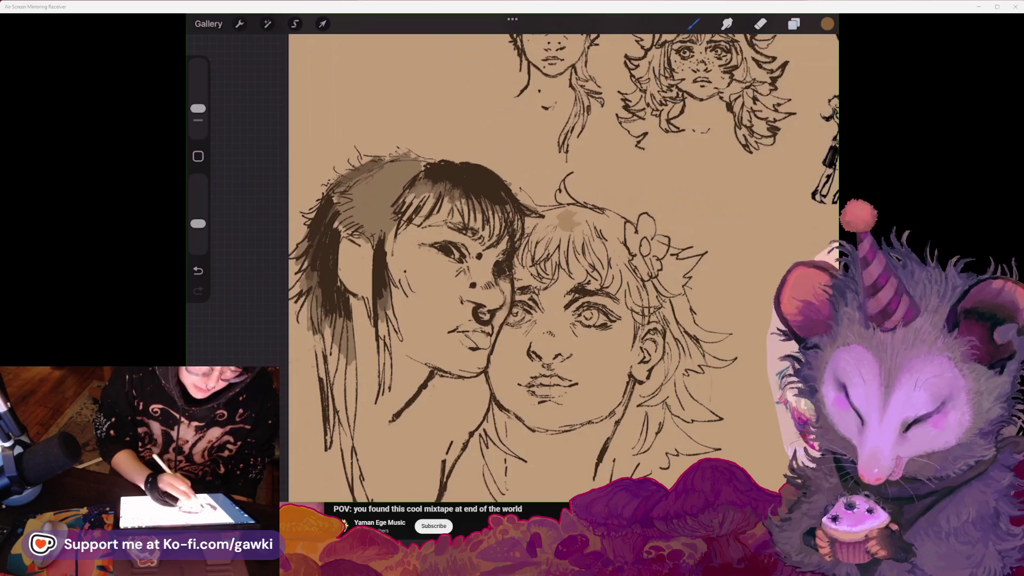
drag(390, 219, 429, 259)
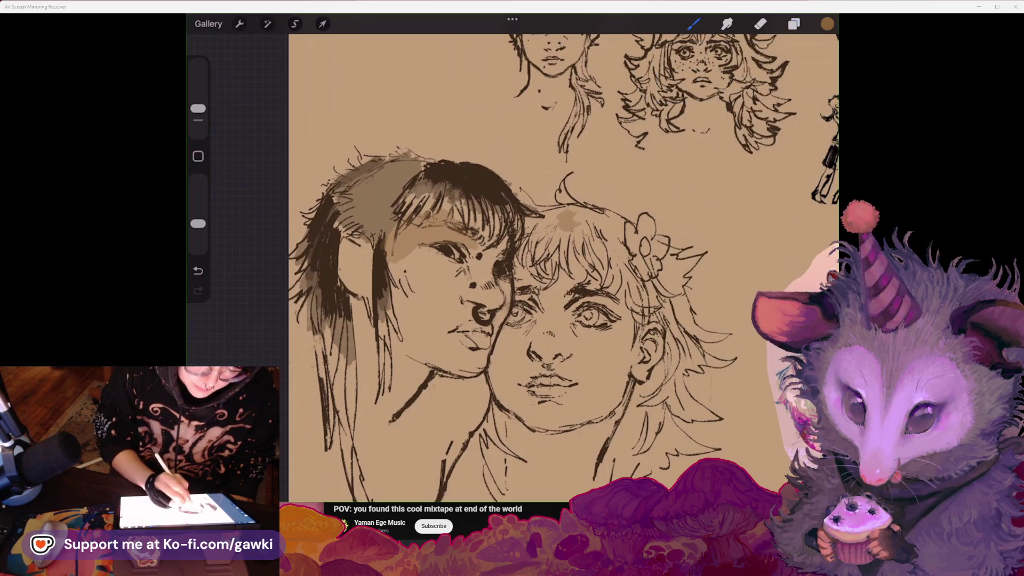
mouse_move(475, 253)
mouse_down()
mouse_move(490, 269)
mouse_move(419, 250)
mouse_move(394, 293)
mouse_move(422, 315)
mouse_up()
mouse_move(432, 272)
mouse_down()
mouse_move(459, 320)
mouse_move(490, 290)
mouse_up()
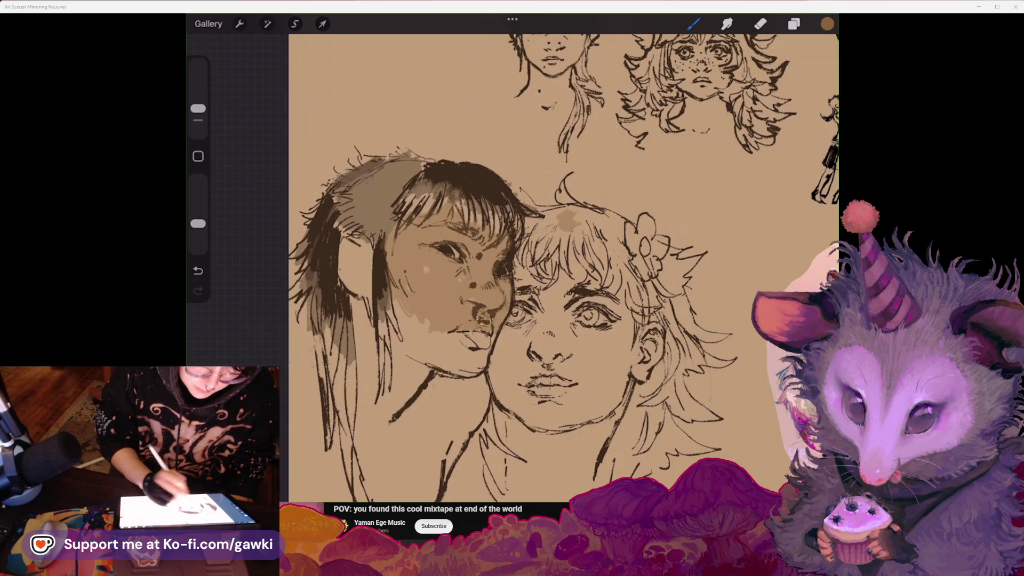
Extend the skin tone over the nose, jaw and lower cheek, and add hair mid-tone.
drag(478, 312, 493, 326)
drag(392, 328, 483, 376)
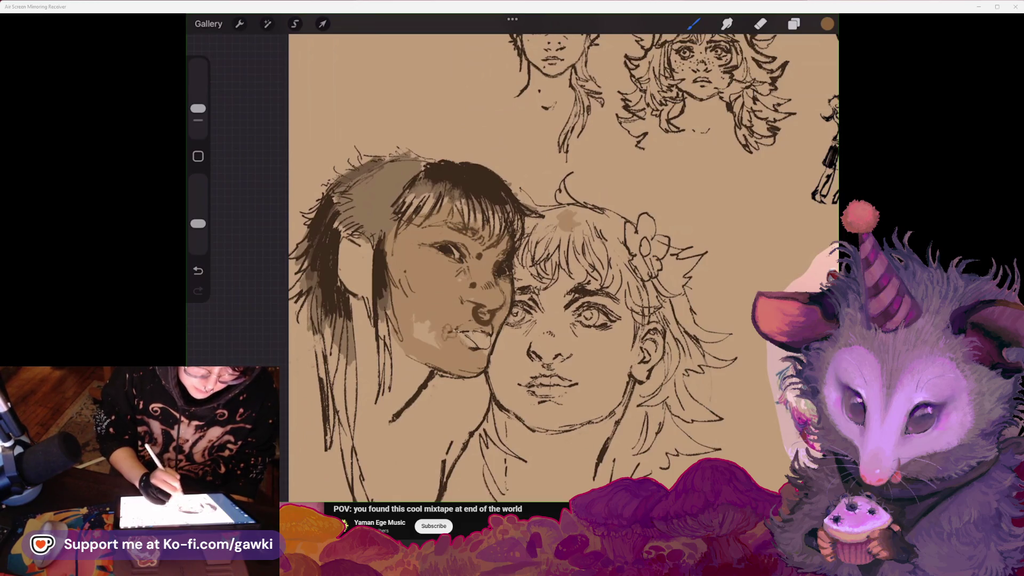
drag(434, 314, 416, 341)
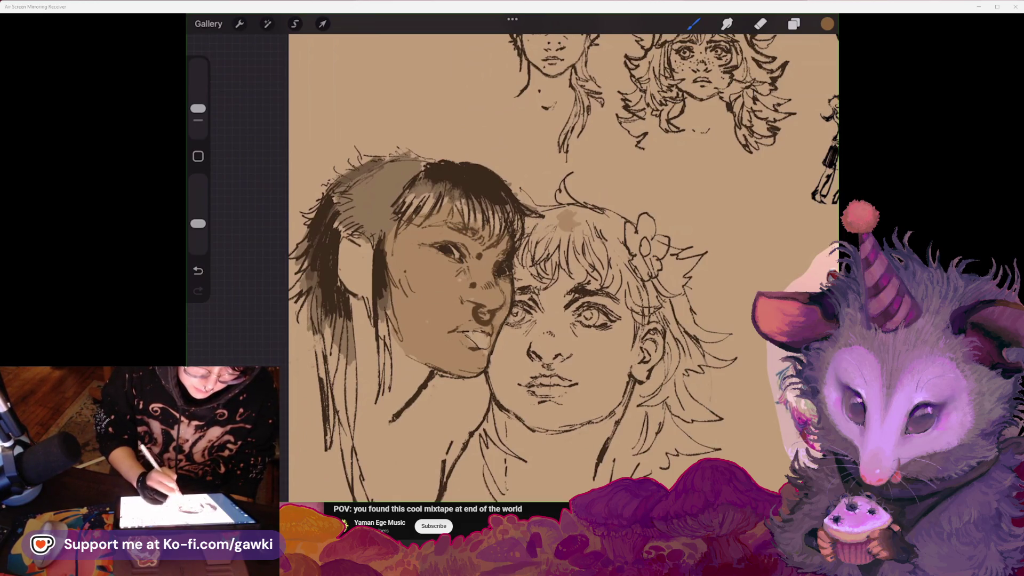
mouse_move(371, 240)
mouse_down()
mouse_move(352, 277)
mouse_move(363, 410)
mouse_up()
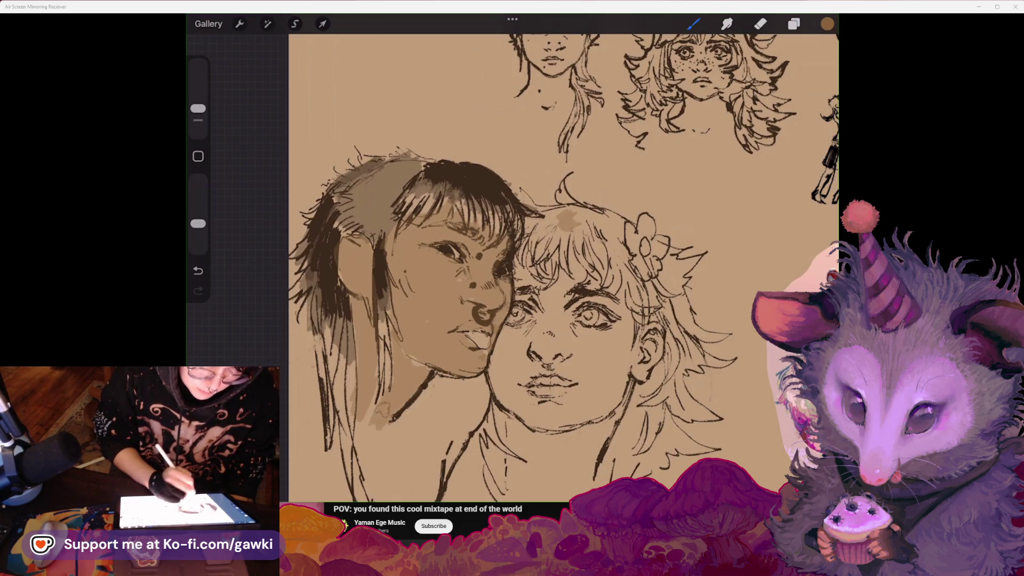
scroll(563, 267, down, 5)
scroll(564, 267, up, 5)
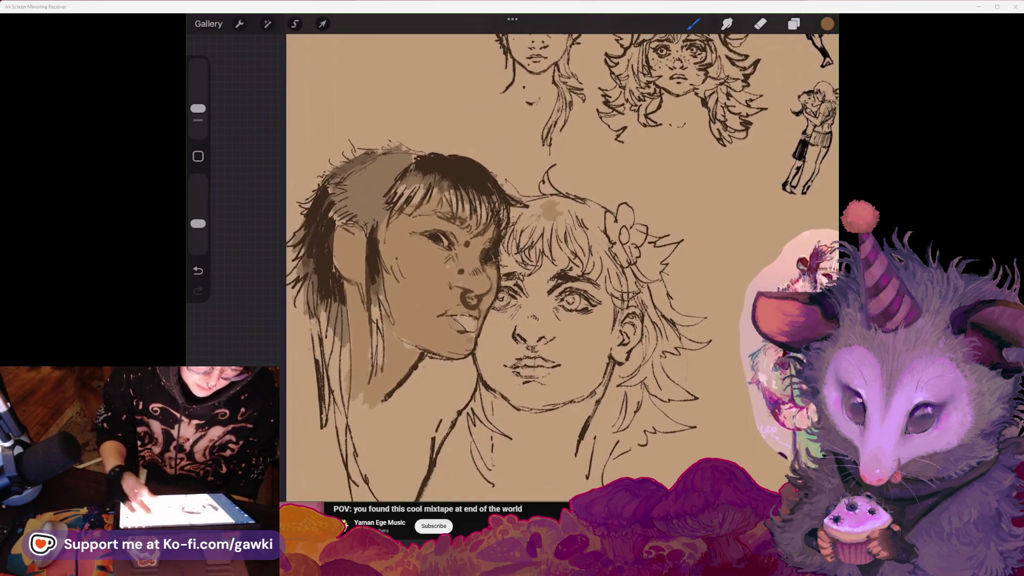
Pick a lighter skin tone and shade light tan around the right figure's eye and cheek.
click(827, 24)
drag(747, 122, 743, 97)
click(693, 24)
mouse_move(472, 232)
mouse_down()
mouse_move(464, 256)
mouse_move(499, 278)
mouse_move(464, 275)
mouse_move(499, 290)
mouse_up()
drag(512, 235, 520, 277)
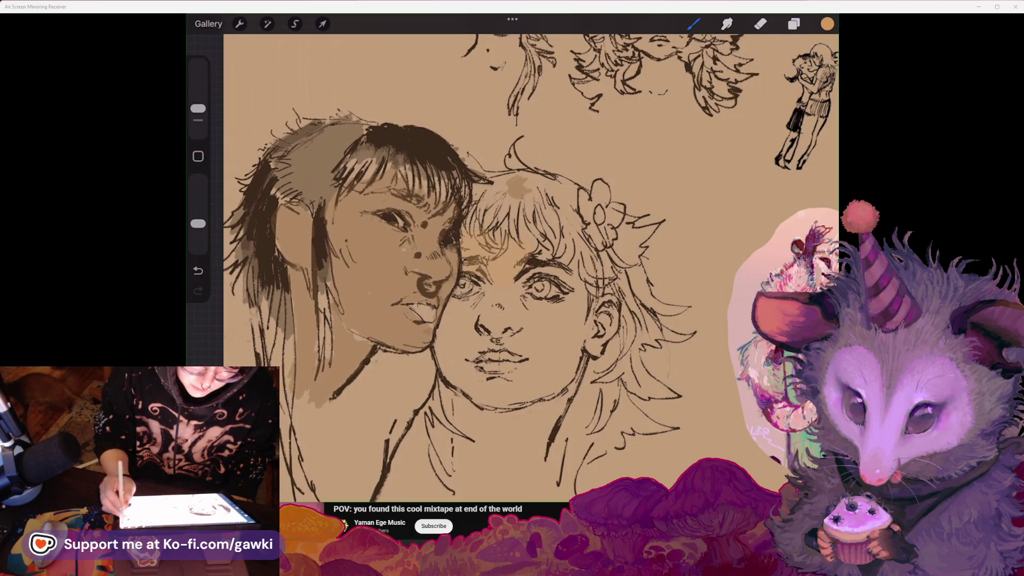
Shift the paint colour toward red and undo the stray mark on the left figure's hair.
click(827, 24)
drag(690, 242, 676, 243)
click(693, 23)
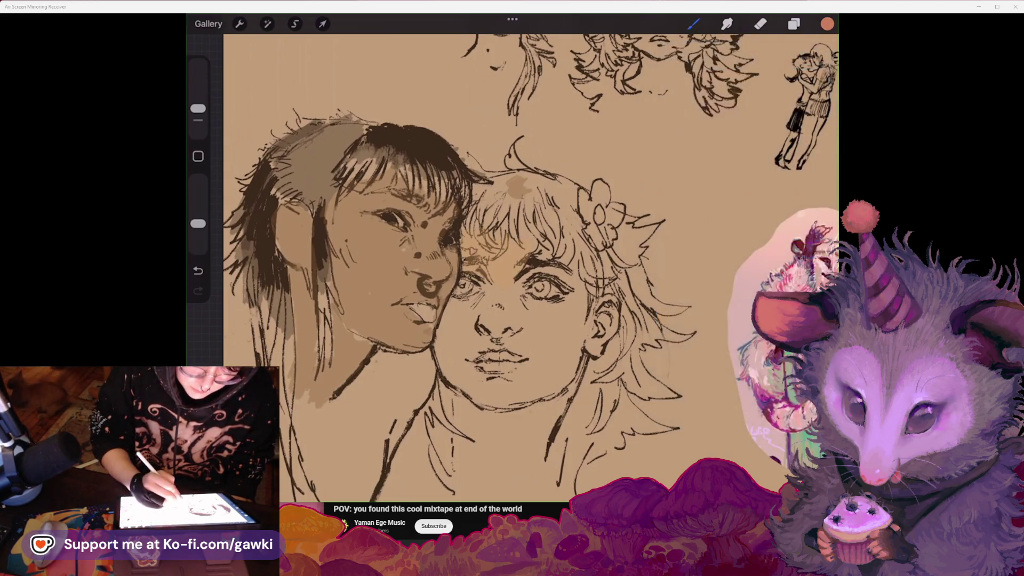
key(ctrl+z)
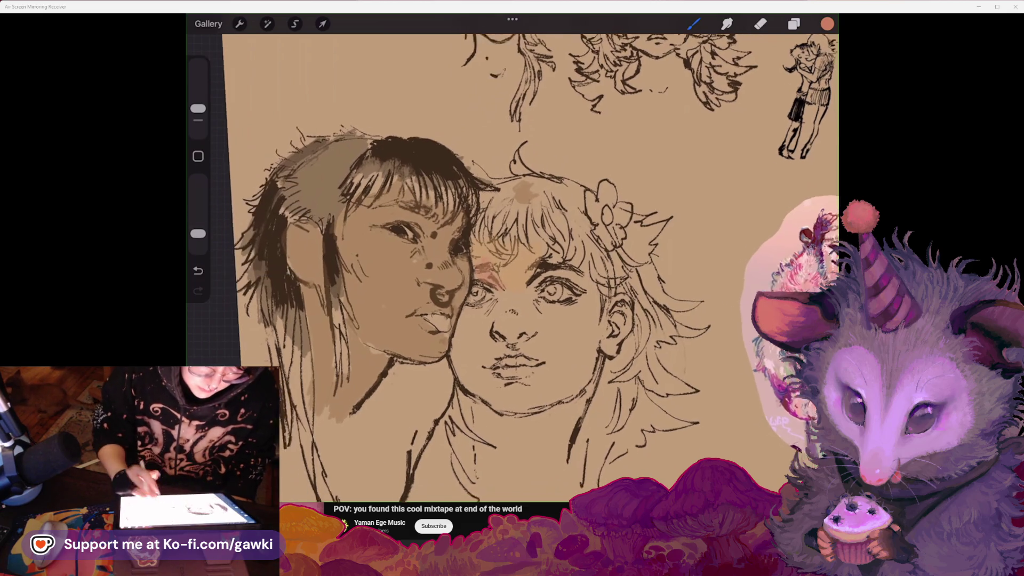
scroll(469, 267, up, 2)
scroll(470, 267, down, 2)
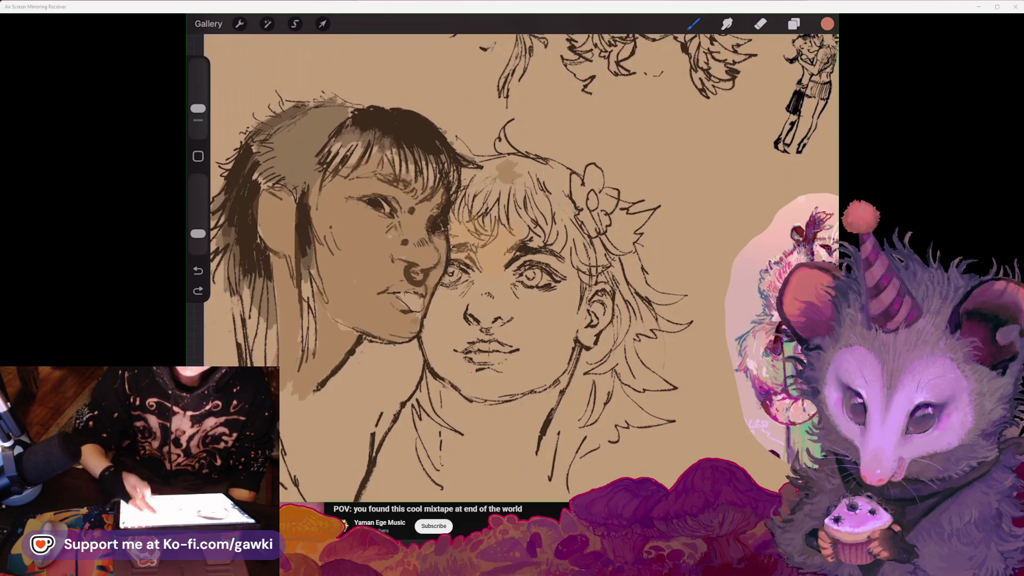
scroll(453, 267, down, 2)
scroll(480, 266, right, 2)
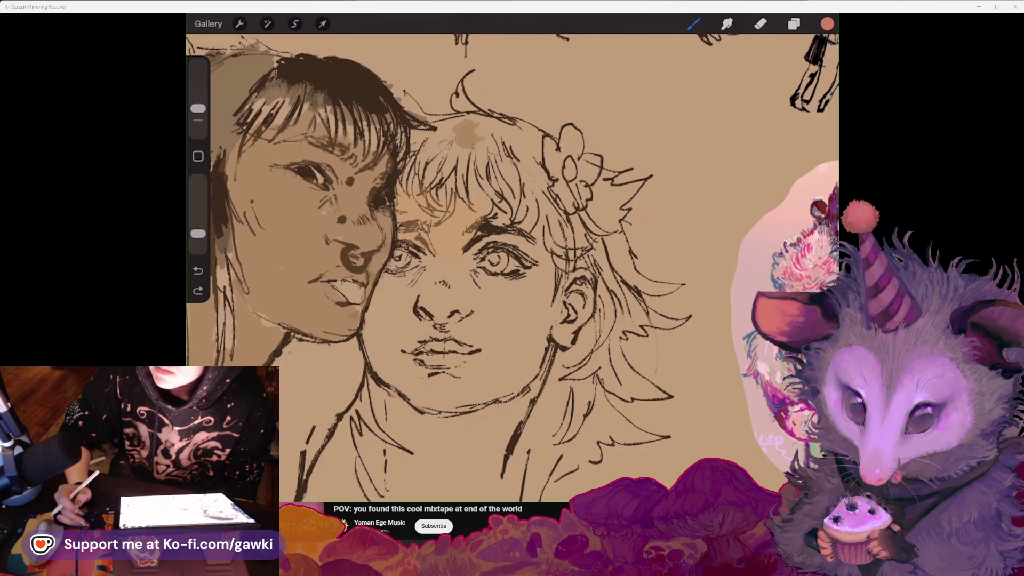
scroll(453, 266, up, 2)
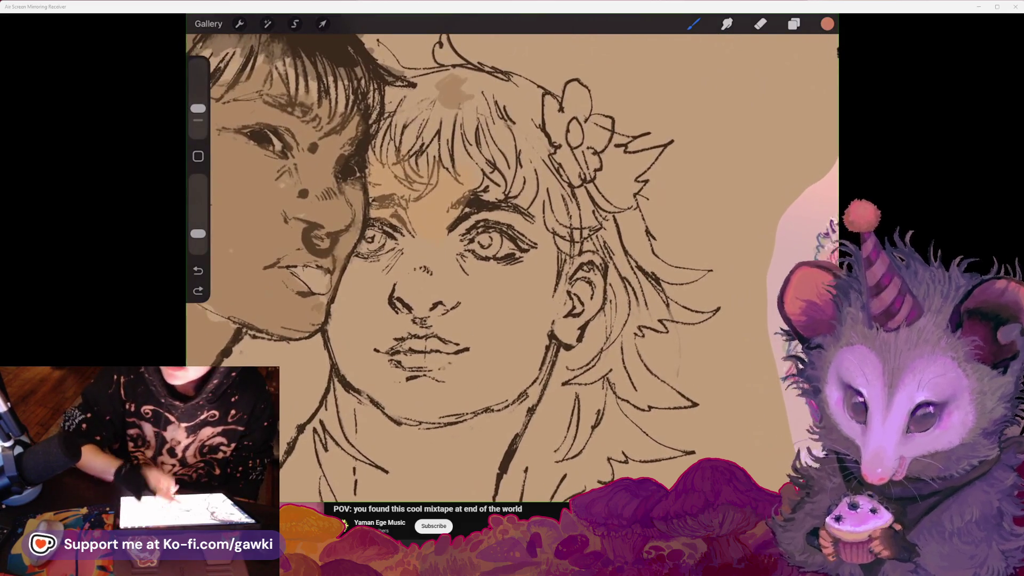
scroll(512, 256, left, 3)
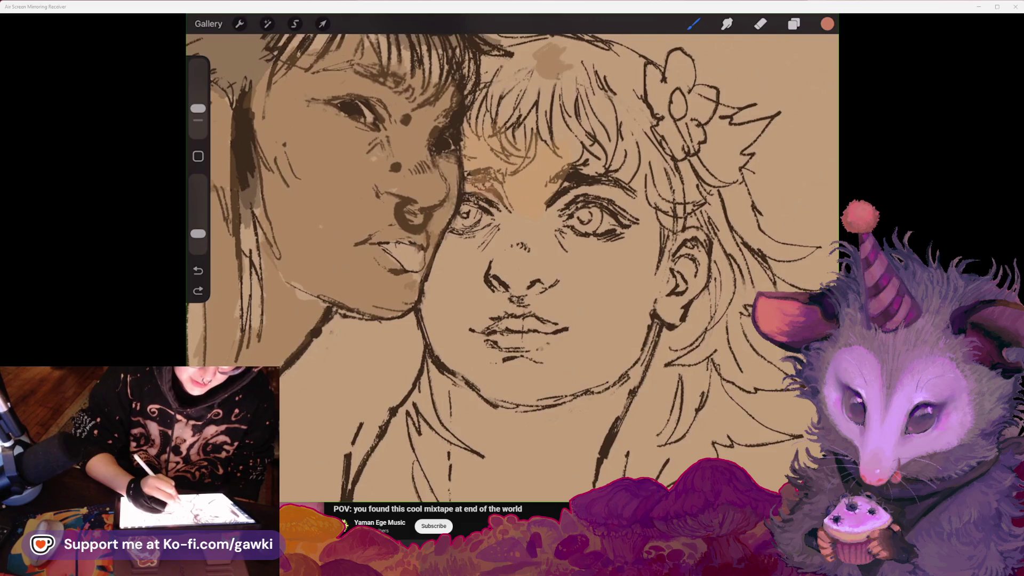
Pick a reddish skin colour and add strokes near the right eyebrow and nose bridge.
drag(566, 184, 538, 211)
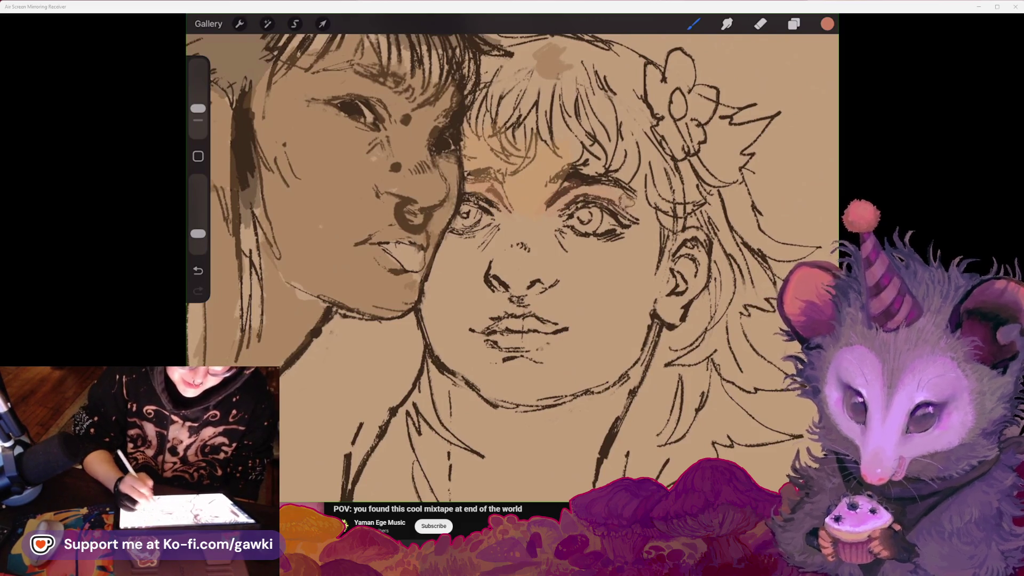
click(827, 23)
click(752, 105)
click(827, 24)
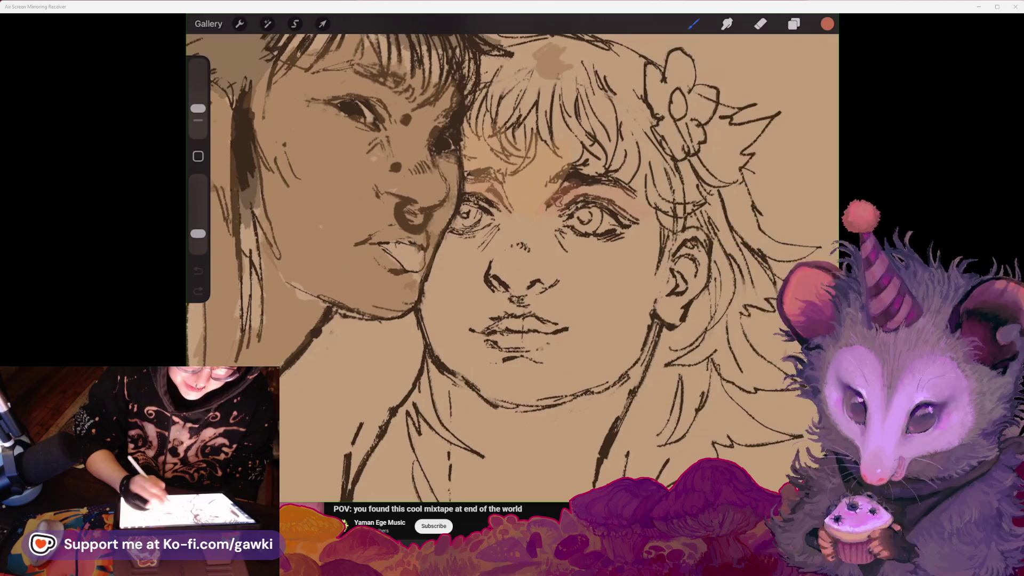
drag(561, 172, 575, 193)
mouse_move(441, 241)
mouse_down()
mouse_move(451, 251)
mouse_move(525, 216)
mouse_up()
drag(506, 266, 547, 248)
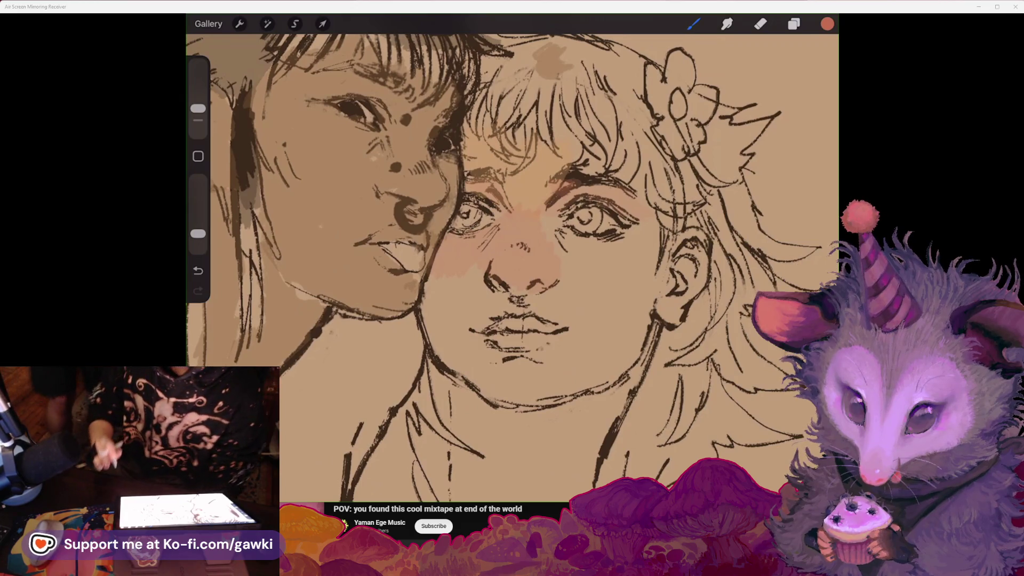
Paint pink over the left woman's lips.
drag(512, 267, 586, 304)
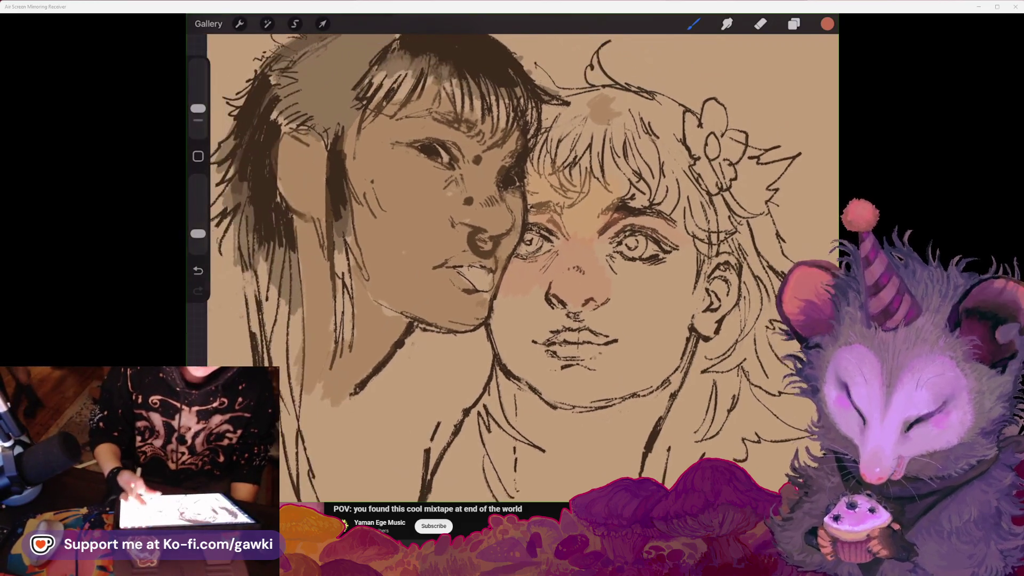
scroll(512, 266, up, 3)
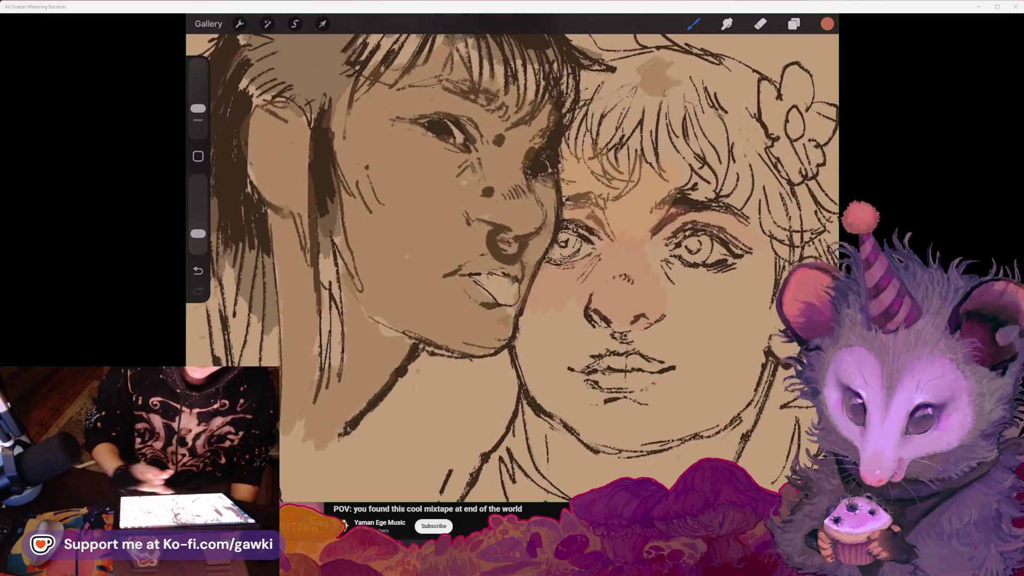
drag(475, 274, 513, 307)
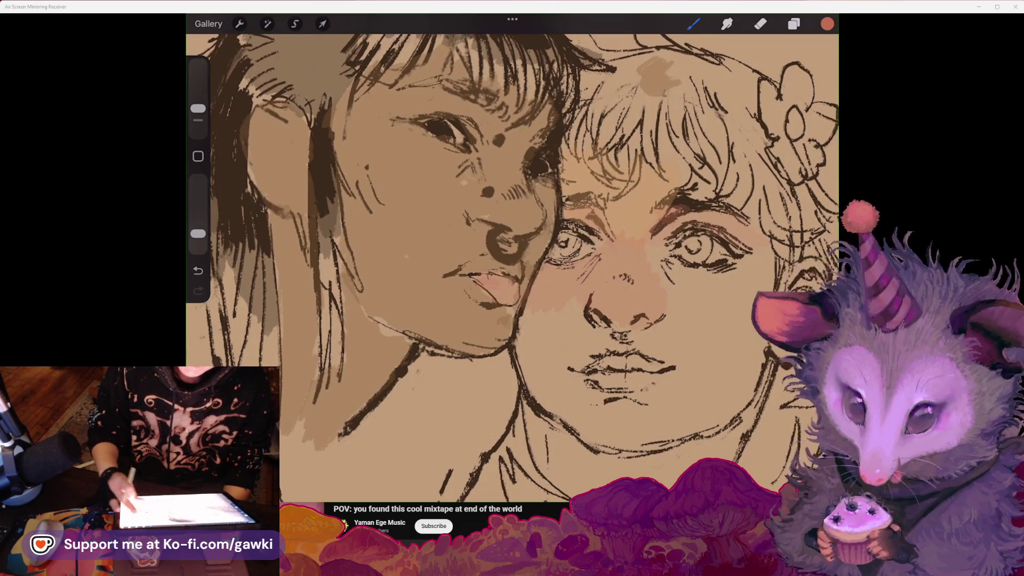
scroll(512, 266, down, 3)
scroll(512, 266, up, 3)
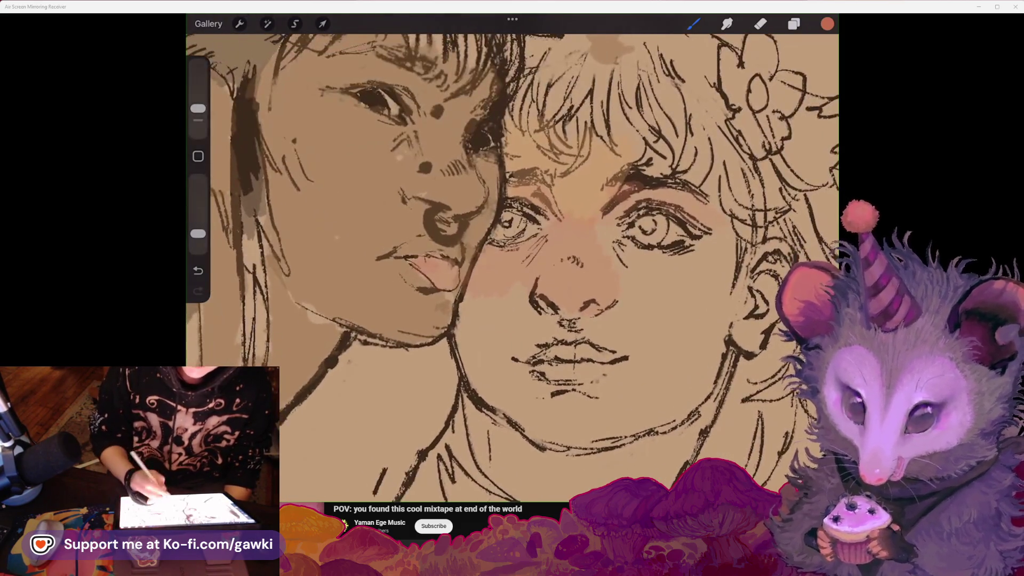
Brush pink blush over the right face's nose and across her cheek.
drag(534, 255, 555, 298)
drag(581, 253, 584, 312)
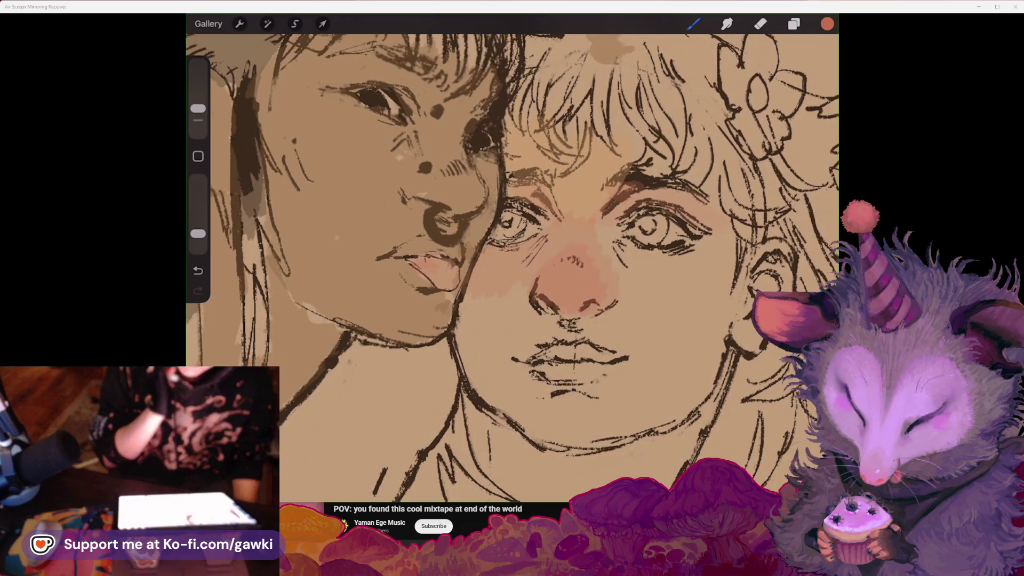
scroll(512, 267, right, 3)
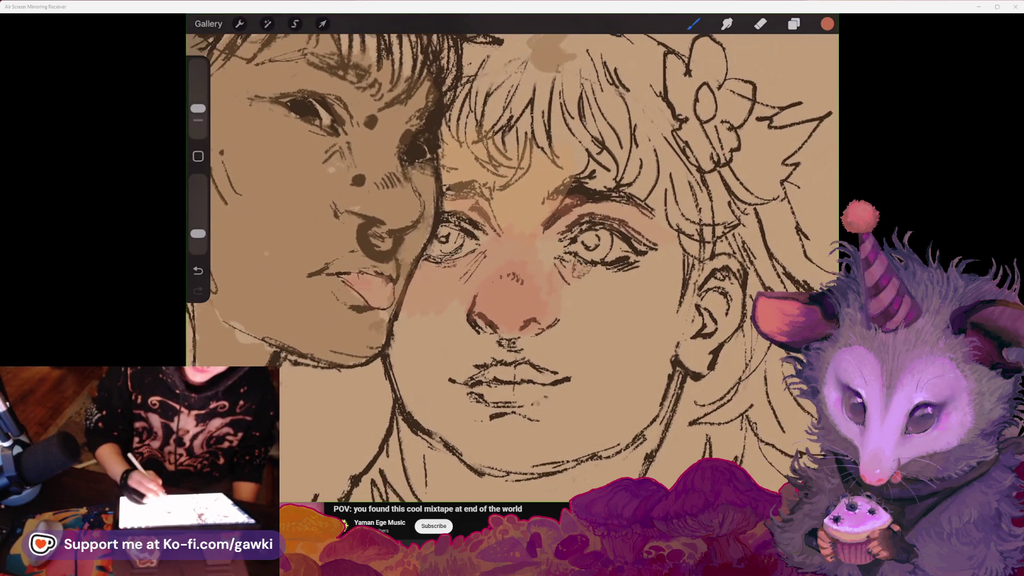
drag(586, 298, 667, 266)
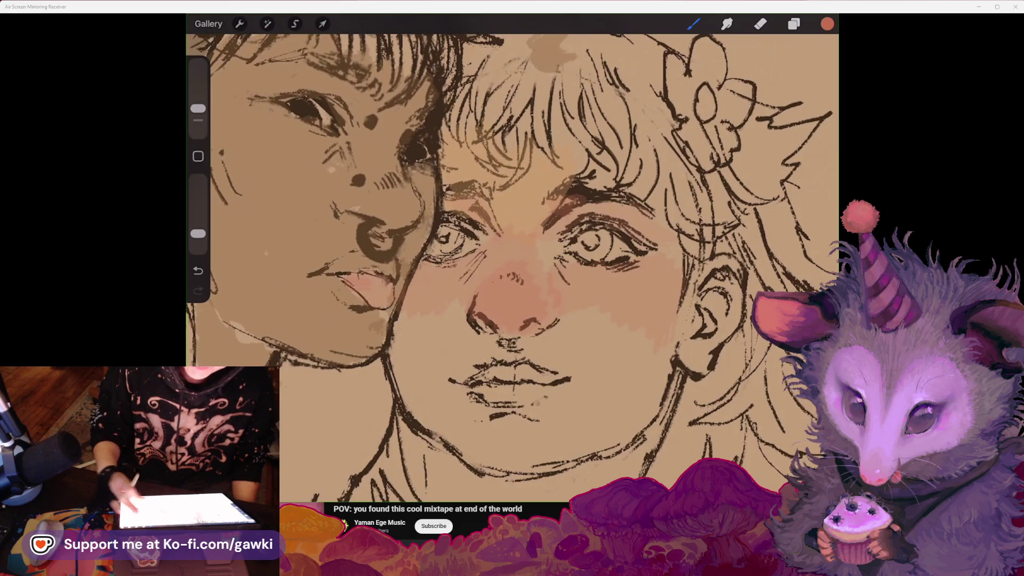
Shift the hue from red to orange and choose a saturated orange shade.
click(827, 23)
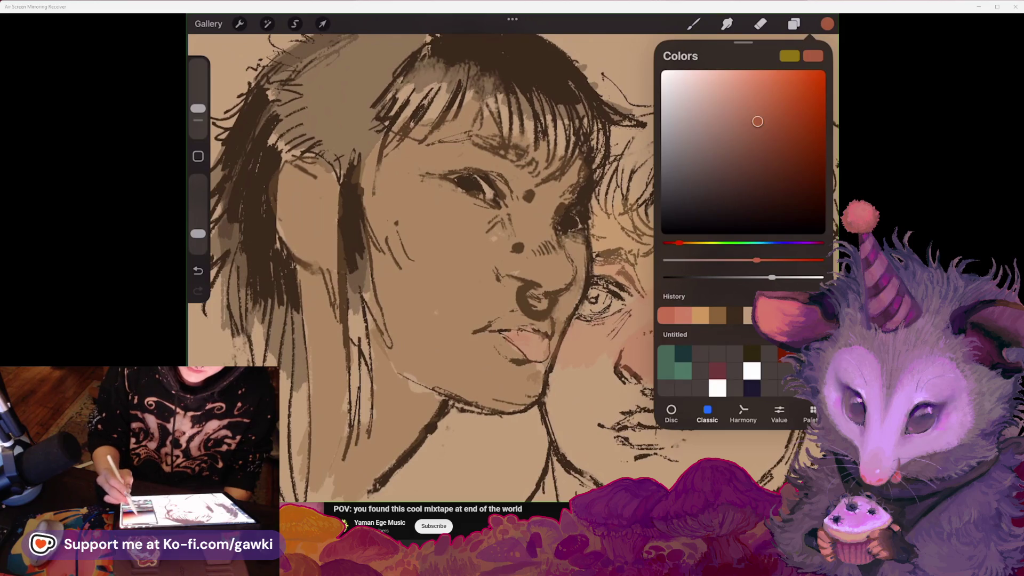
drag(758, 122, 753, 108)
scroll(512, 267, down, 3)
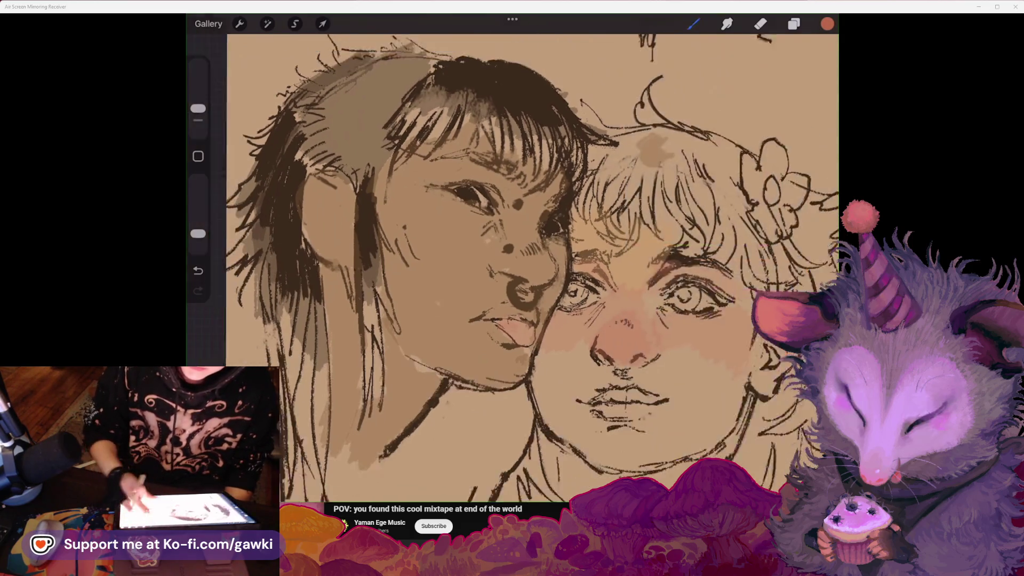
scroll(512, 266, up, 2)
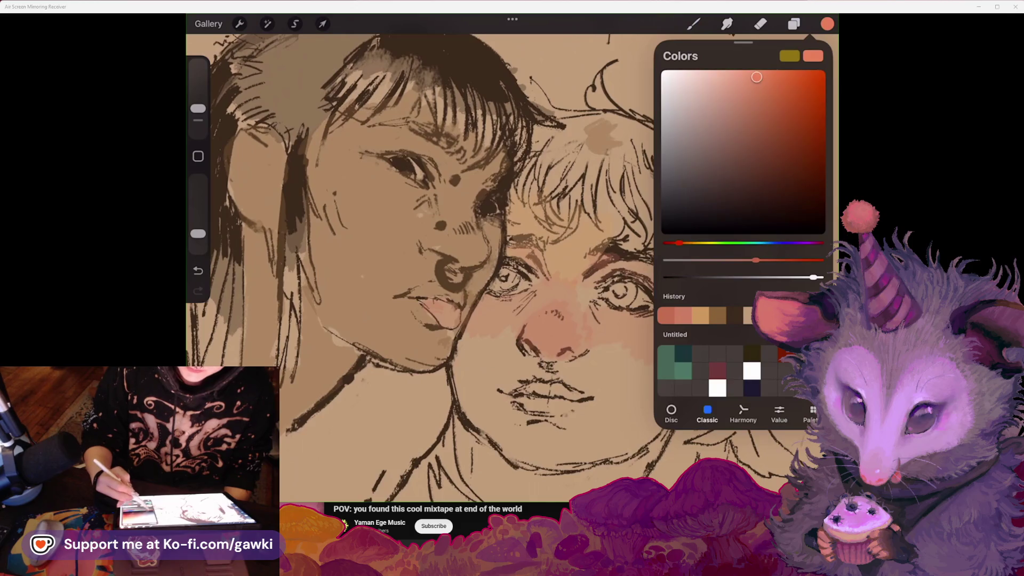
drag(678, 243, 689, 243)
drag(756, 78, 765, 78)
click(693, 24)
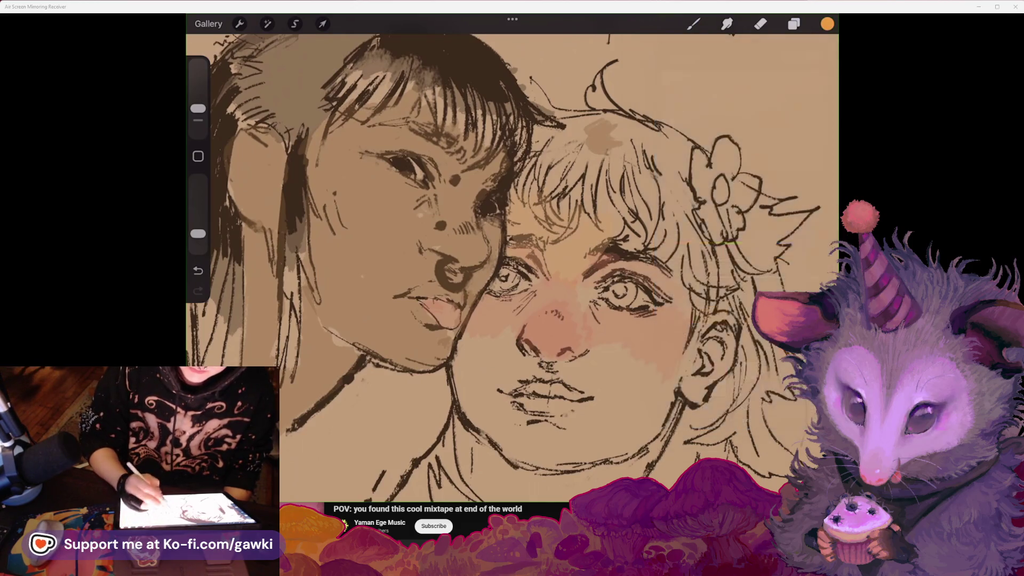
Switch to a darker golden orange and paint a first stroke on the right figure's hair.
click(827, 24)
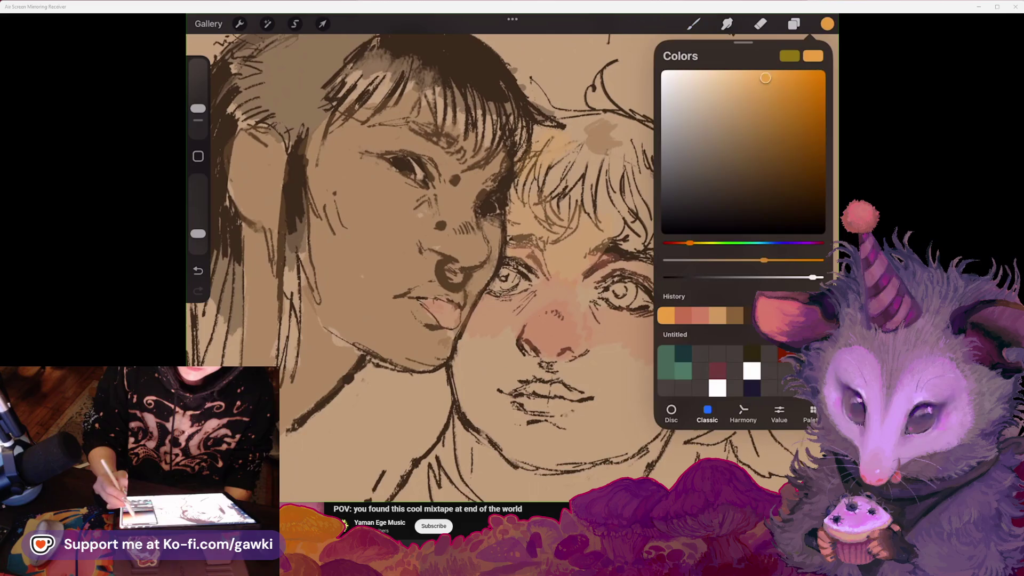
click(768, 118)
click(827, 24)
mouse_move(570, 139)
mouse_down()
mouse_move(538, 160)
mouse_move(528, 197)
mouse_move(549, 186)
mouse_up()
click(827, 24)
click(693, 23)
Hatch golden strokes across the right side of the blonde hair.
drag(605, 163, 578, 192)
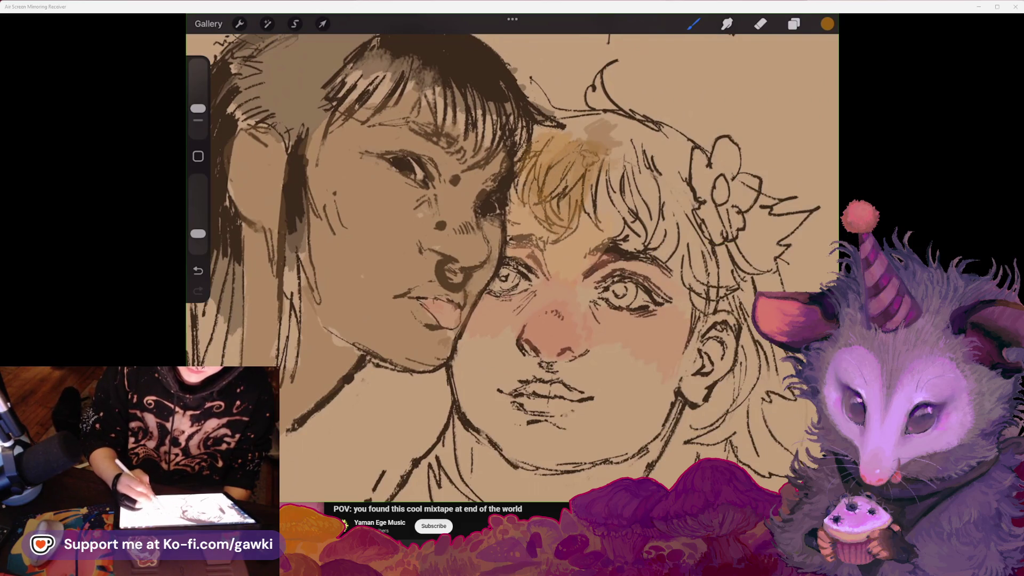
mouse_move(640, 171)
mouse_down()
mouse_move(624, 240)
mouse_move(645, 250)
mouse_up()
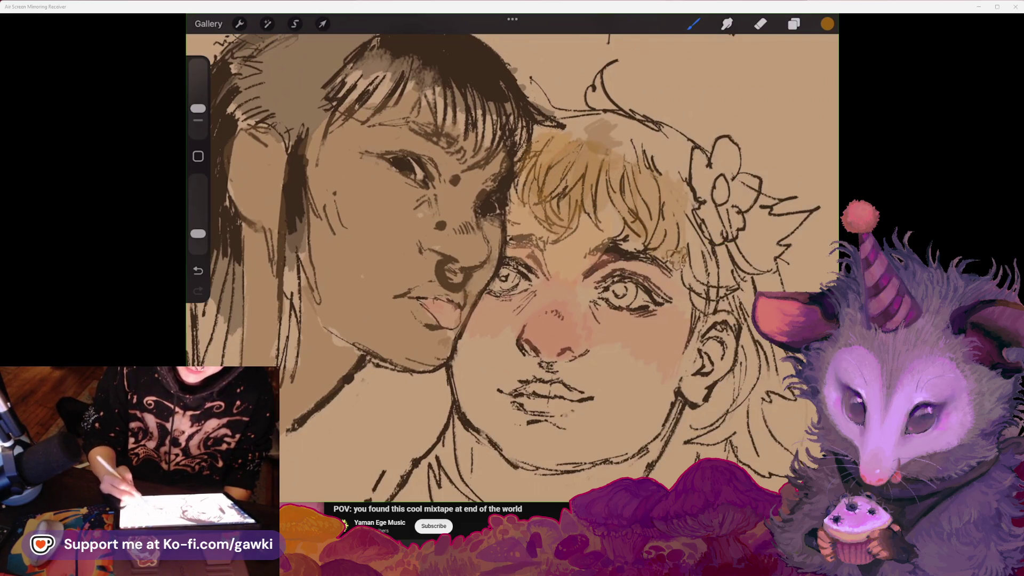
drag(685, 192, 667, 264)
drag(704, 211, 682, 285)
drag(533, 267, 503, 235)
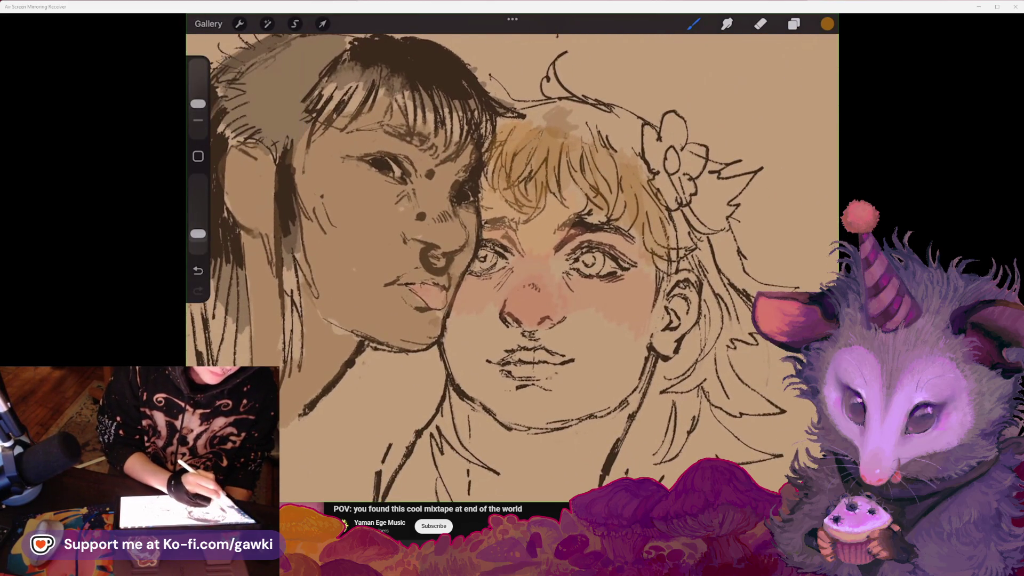
Raise the brush opacity and paint solid gold from the crown down past the ear.
drag(198, 233, 198, 224)
drag(571, 110, 509, 152)
mouse_move(571, 104)
mouse_down()
mouse_move(656, 200)
mouse_move(674, 262)
mouse_up()
mouse_move(667, 209)
mouse_down()
mouse_move(688, 264)
mouse_move(718, 281)
mouse_up()
mouse_move(698, 227)
mouse_down()
mouse_move(672, 277)
mouse_move(739, 330)
mouse_up()
mouse_move(735, 274)
mouse_down()
mouse_move(706, 349)
mouse_move(676, 380)
mouse_move(634, 464)
mouse_up()
Paint tan strokes over the hair below the right figure's ear.
drag(704, 368, 656, 466)
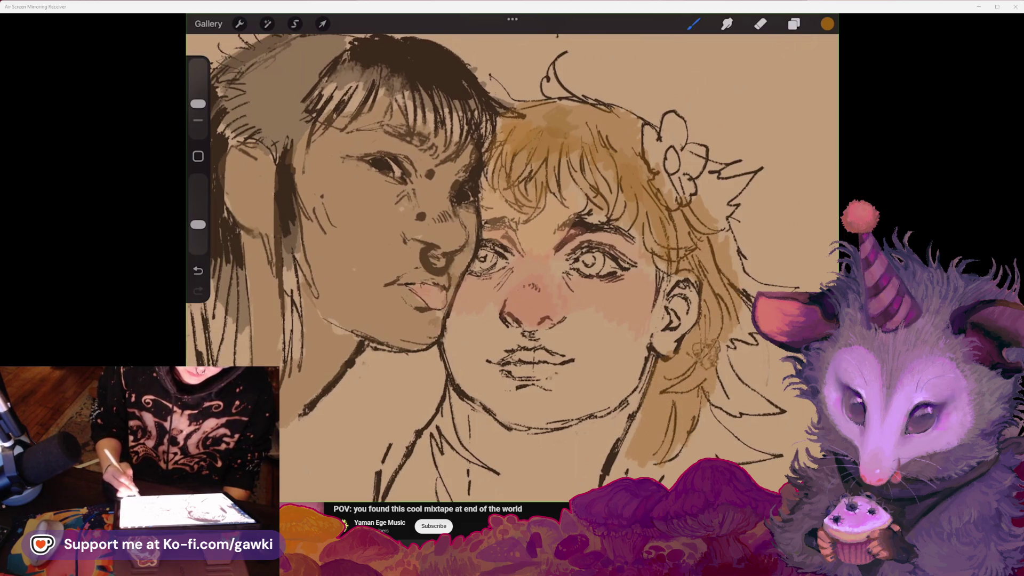
drag(694, 331, 656, 405)
drag(674, 362, 642, 440)
drag(702, 373, 677, 434)
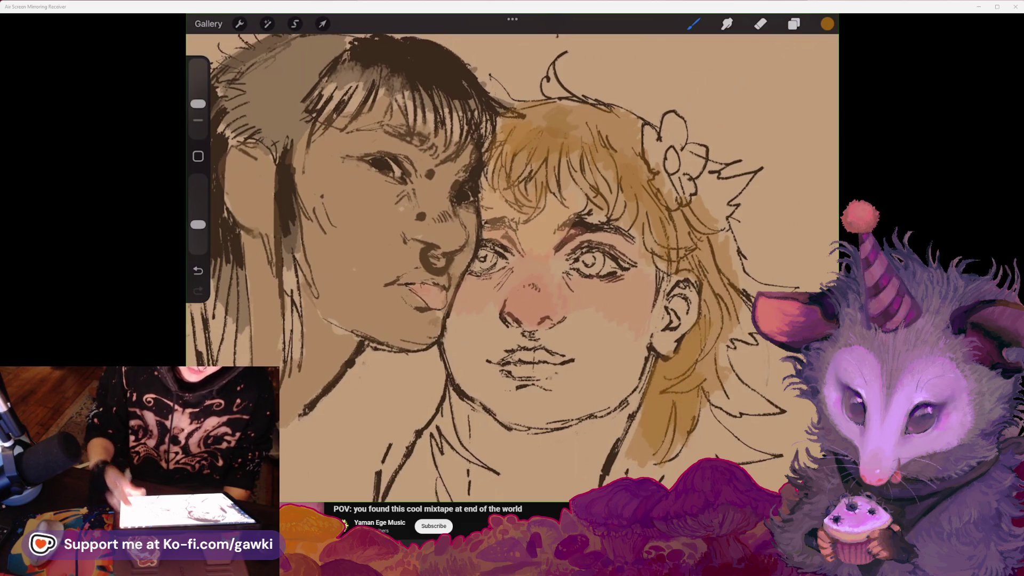
scroll(581, 240, down, 3)
scroll(565, 245, up, 1)
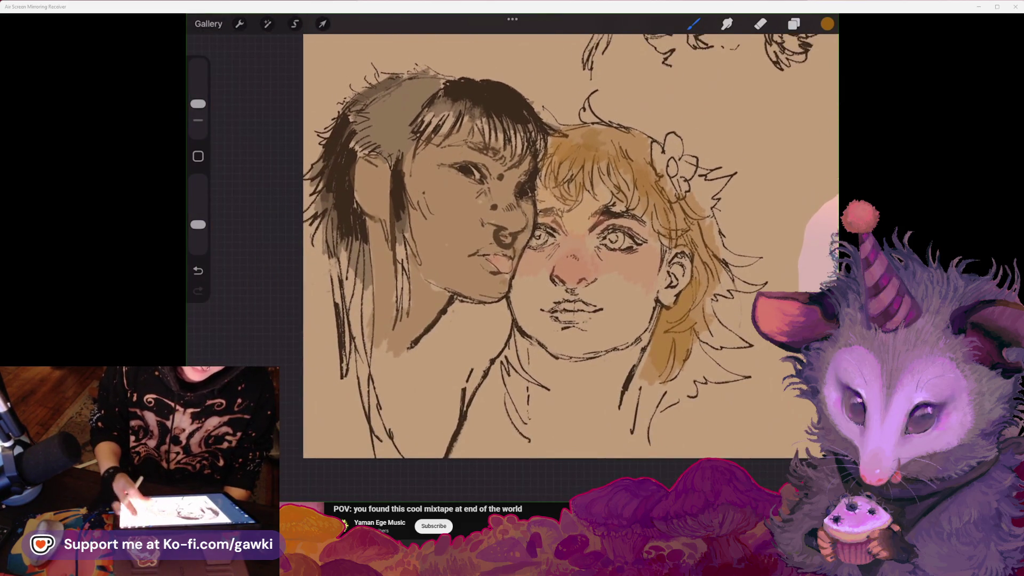
scroll(560, 261, up, 1)
scroll(533, 266, up, 2)
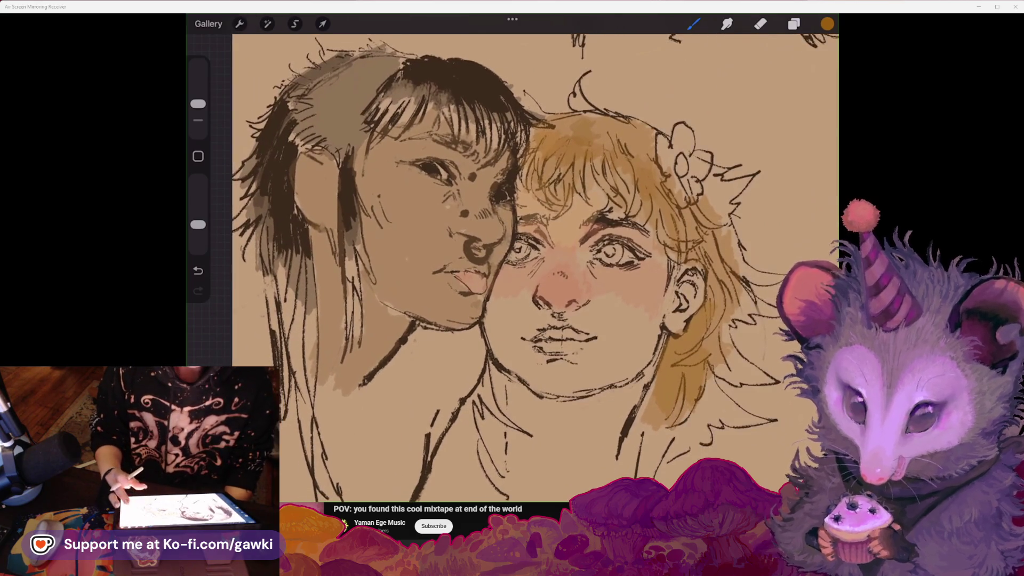